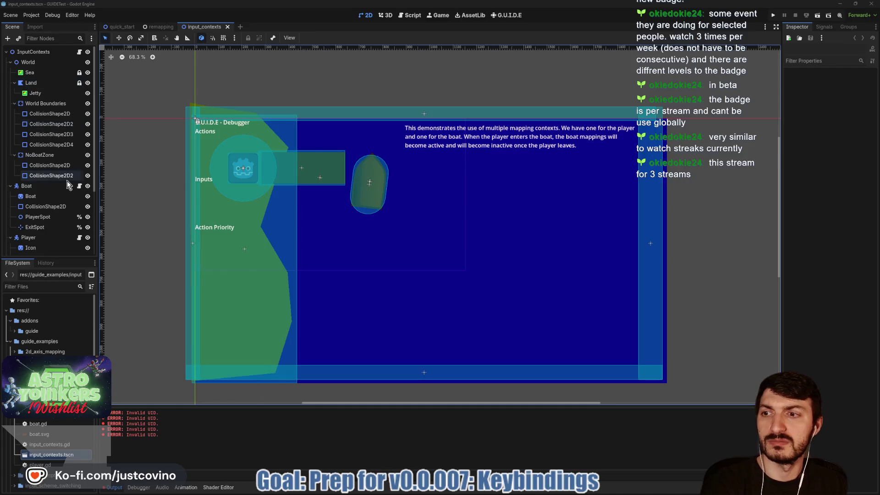
Step: Open the Player's player.gd script and highlight the move variable to see its uses
click(80, 239)
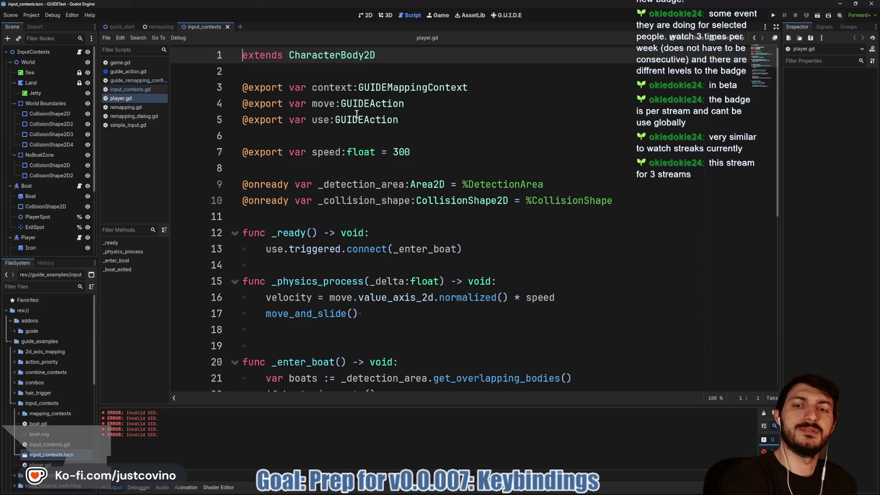
double_click(324, 104)
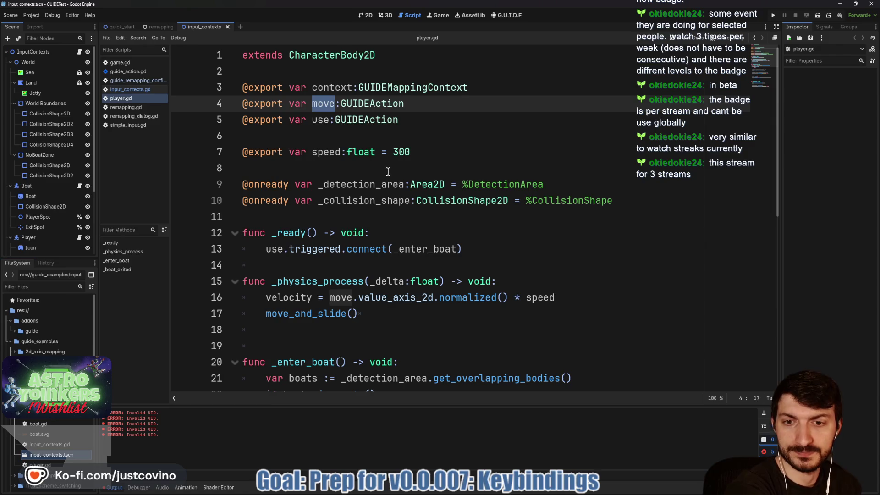
scroll(362, 184, down, 2)
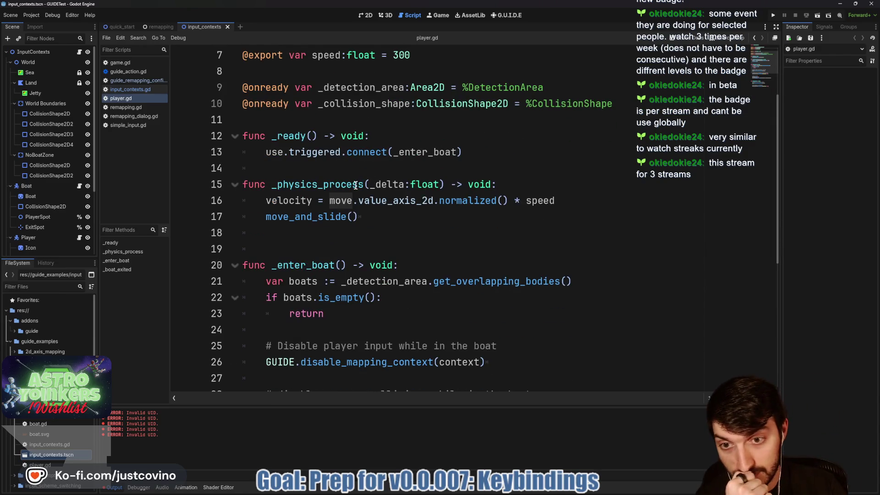
Step: Review the velocity calculation in _physics_process, then follow GUIDEAction into guide_action.gd
click(303, 201)
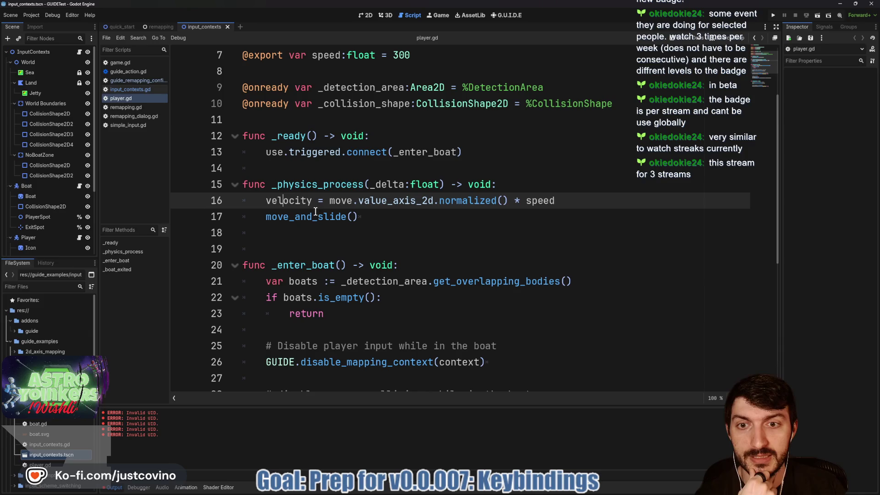
drag(554, 202, 271, 202)
scroll(364, 195, up, 2)
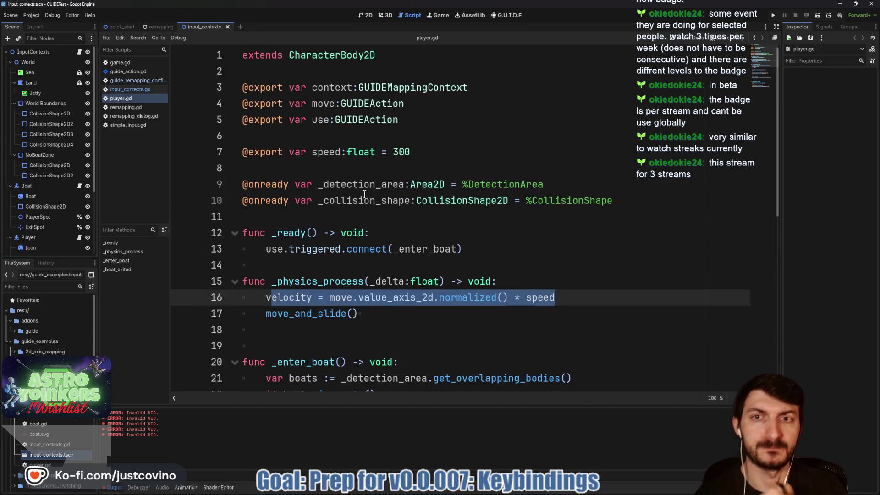
ctrl+click(369, 110)
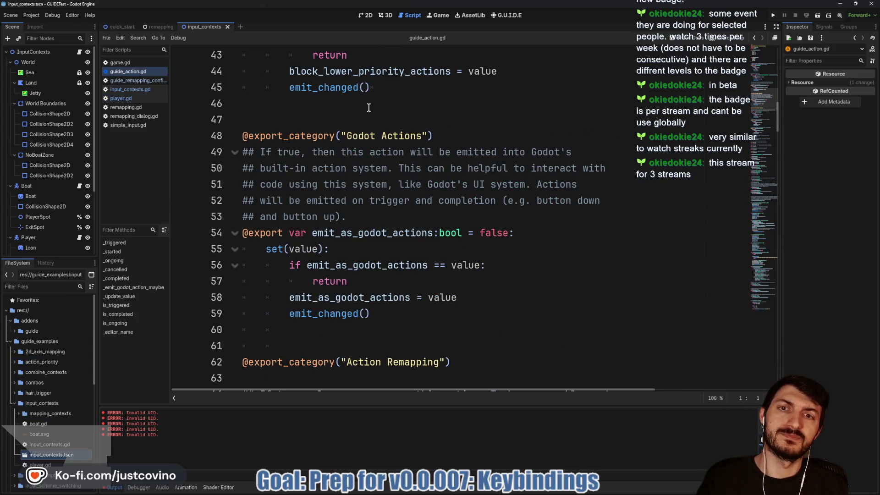
scroll(420, 274, up, 14)
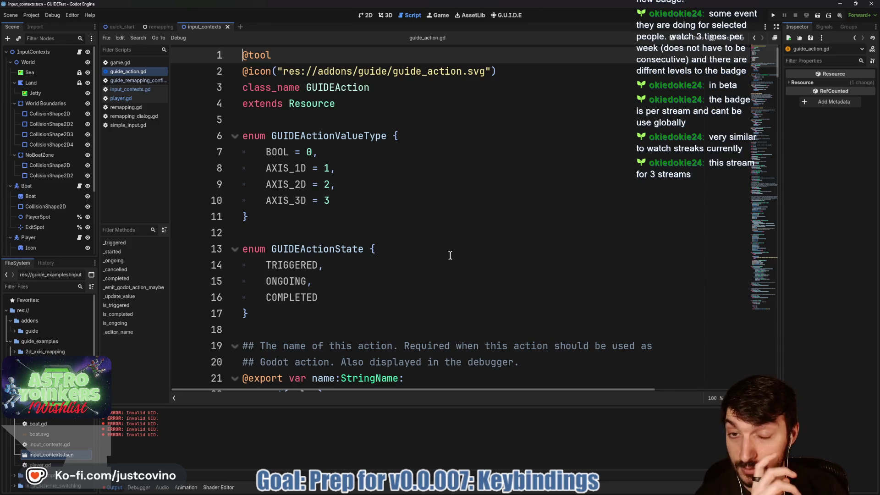
scroll(449, 255, down, 5)
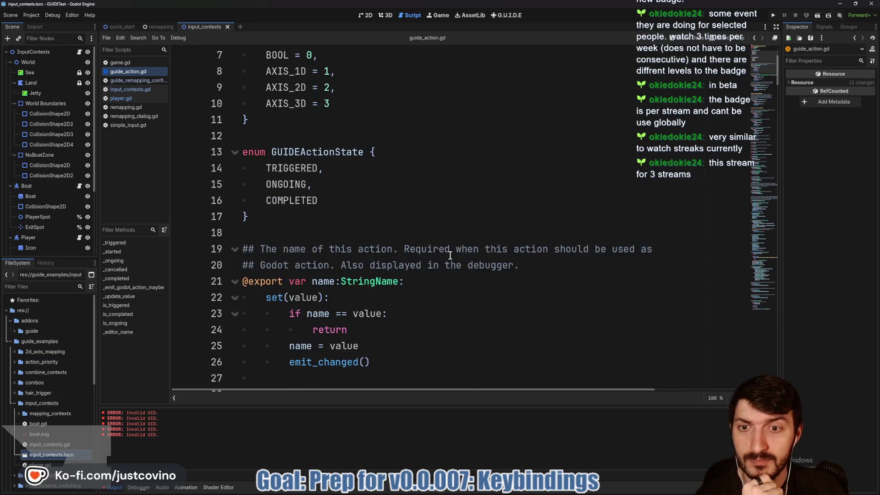
scroll(450, 255, down, 2)
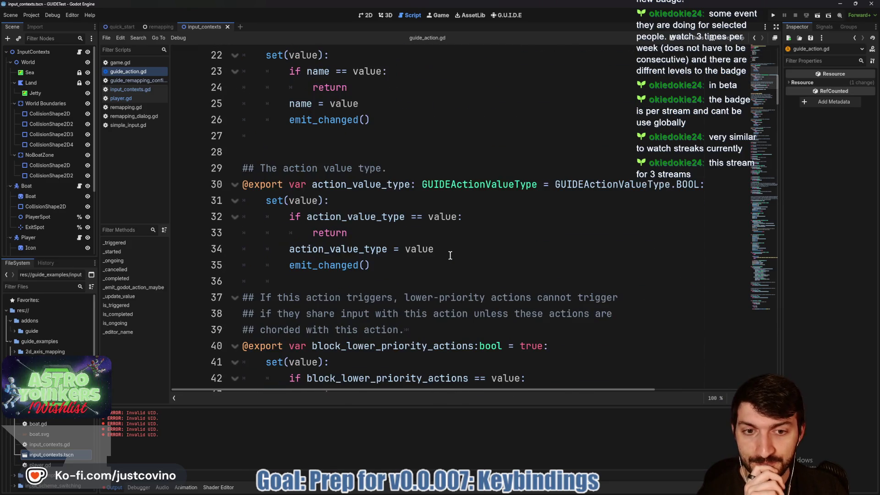
scroll(450, 255, down, 2)
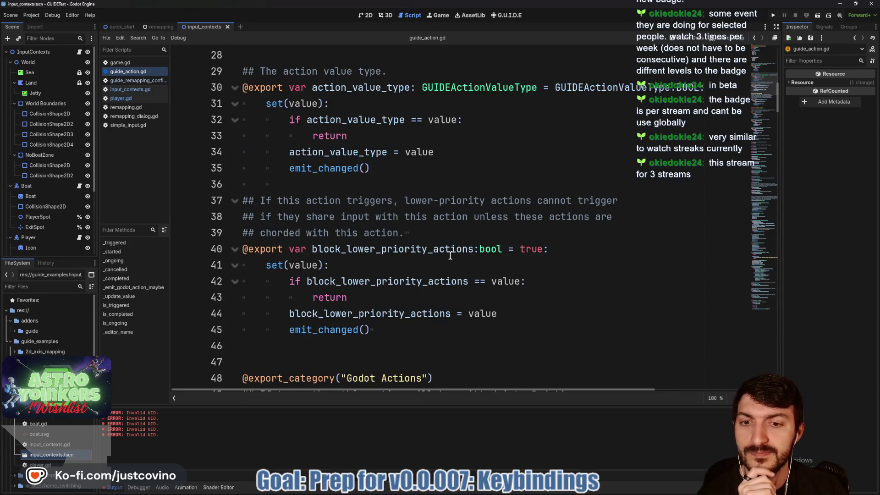
scroll(450, 255, down, 3)
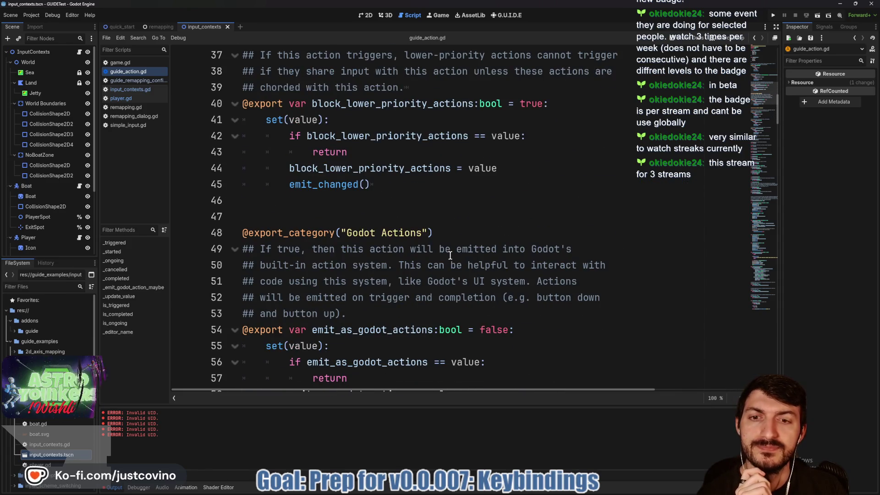
scroll(450, 255, down, 2)
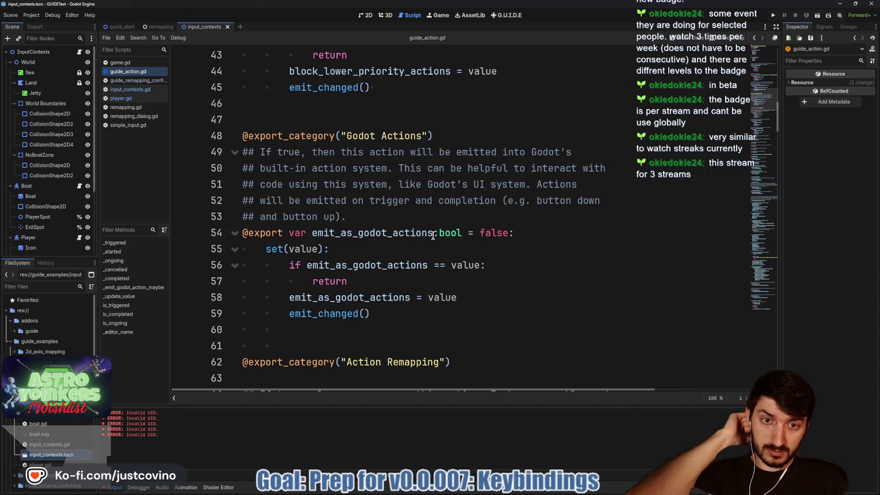
scroll(433, 235, down, 6)
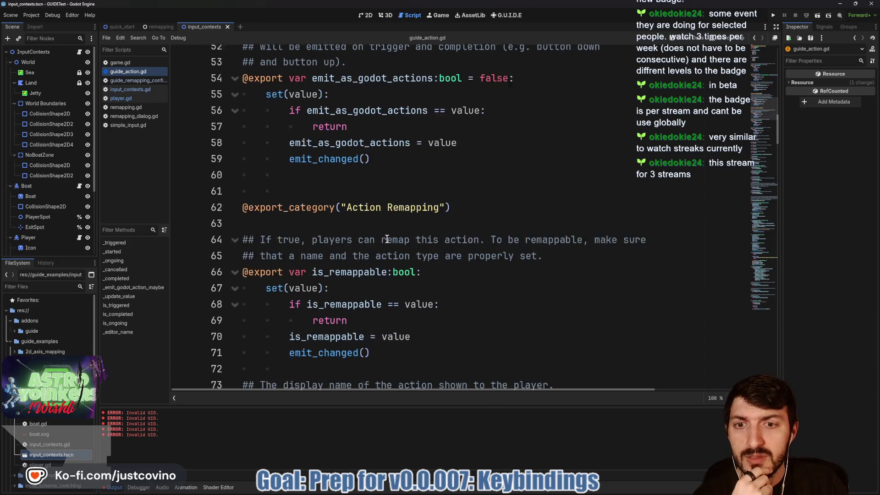
scroll(387, 239, down, 9)
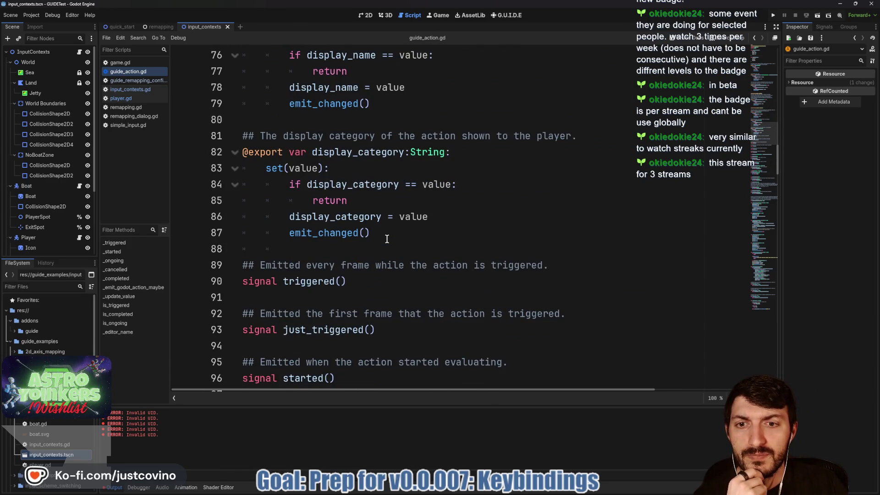
scroll(386, 238, down, 5)
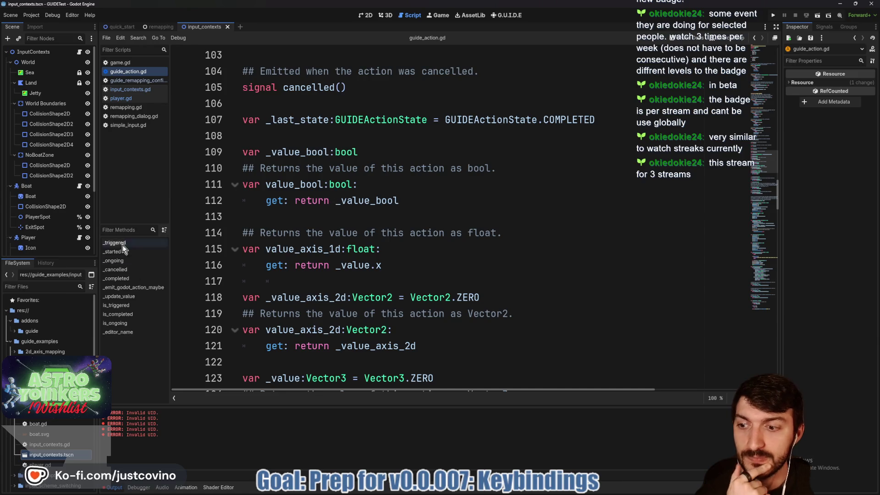
scroll(70, 426, down, 3)
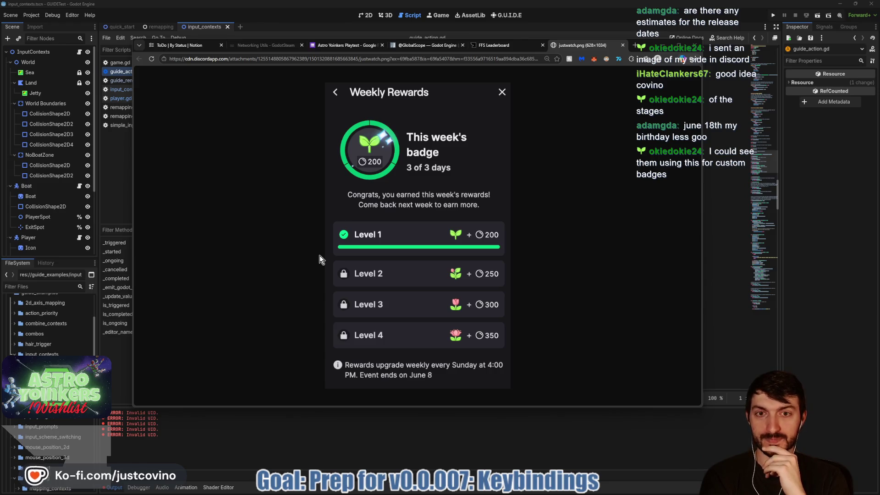
Step: Close the justwatch.png badge tab and switch from Chrome back to the Godot editor
click(622, 45)
key(alt+Tab)
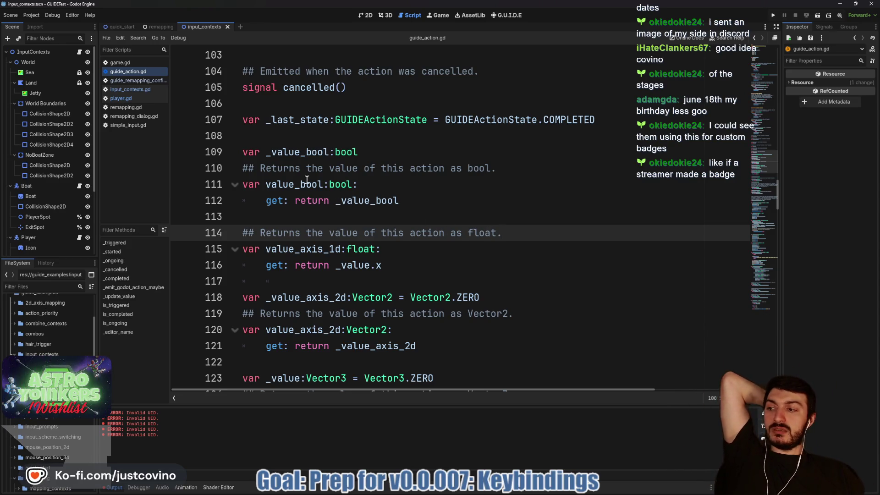
key(alt+Tab)
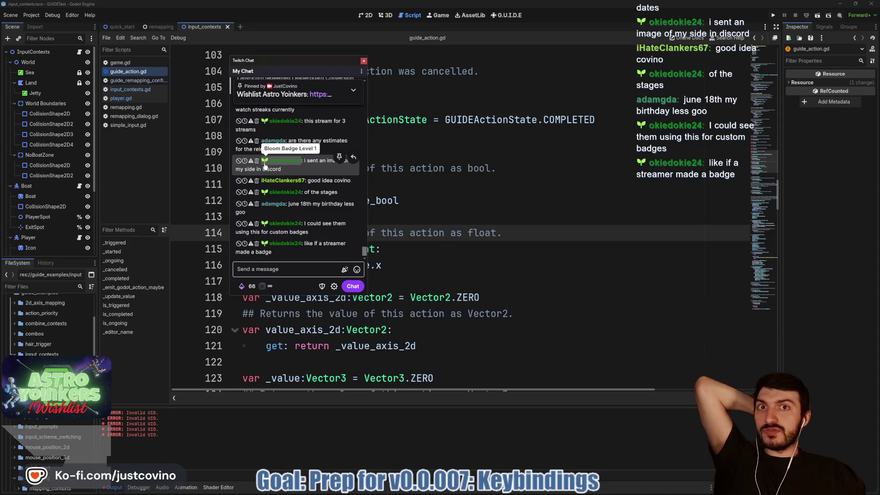
key(alt+Tab)
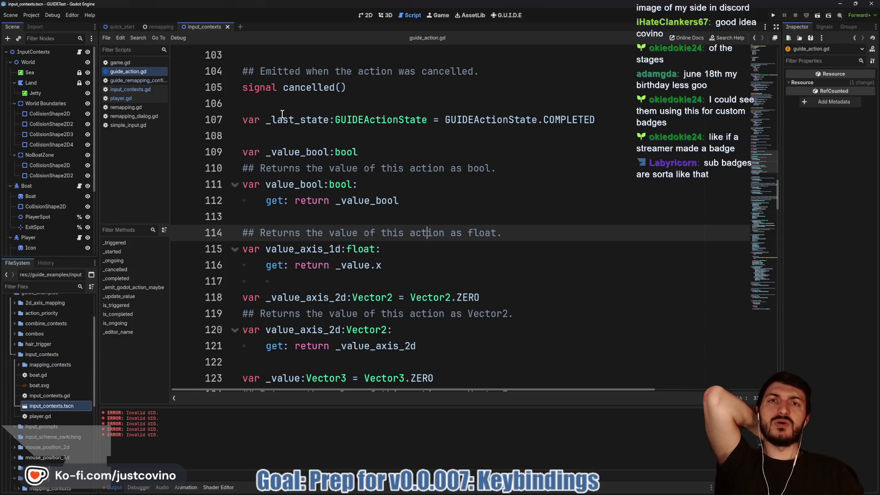
key(alt+Tab)
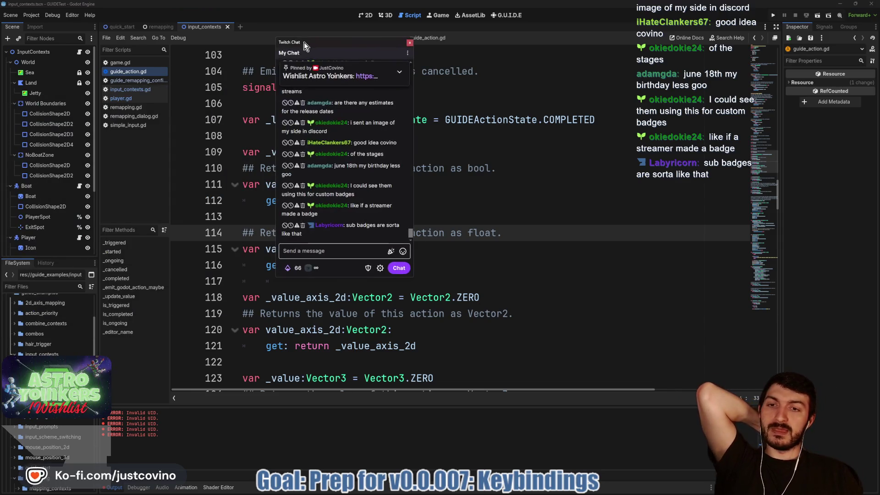
mouse_move(314, 188)
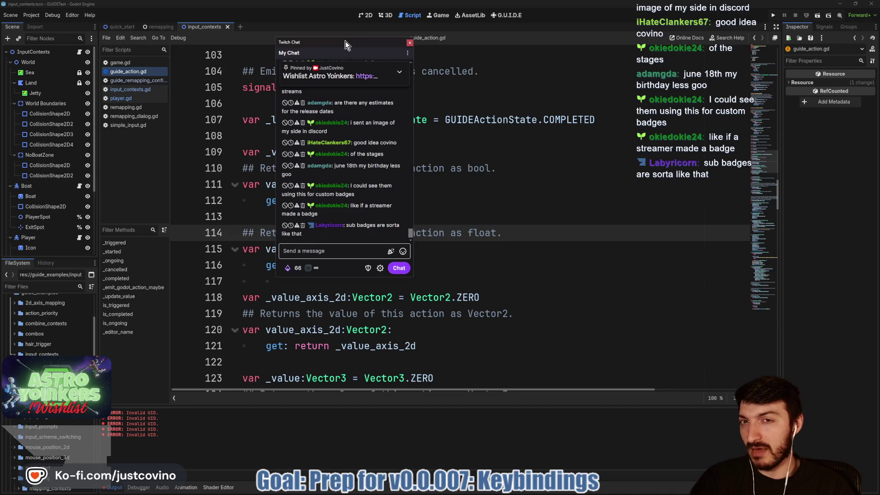
key(Escape)
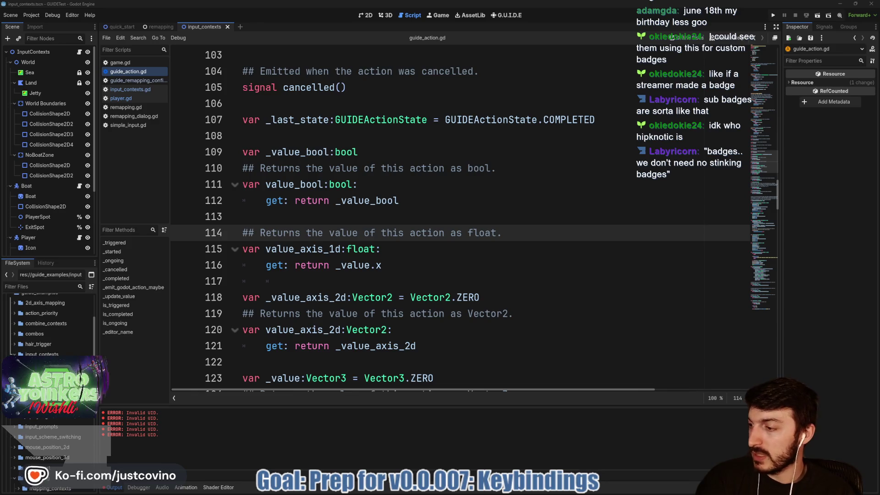
Step: Scroll through the Twitch Discovery analytics stats, then switch back to the Godot editor
mouse_move(274, 118)
mouse_down()
mouse_move(244, 105)
mouse_move(181, 105)
mouse_up()
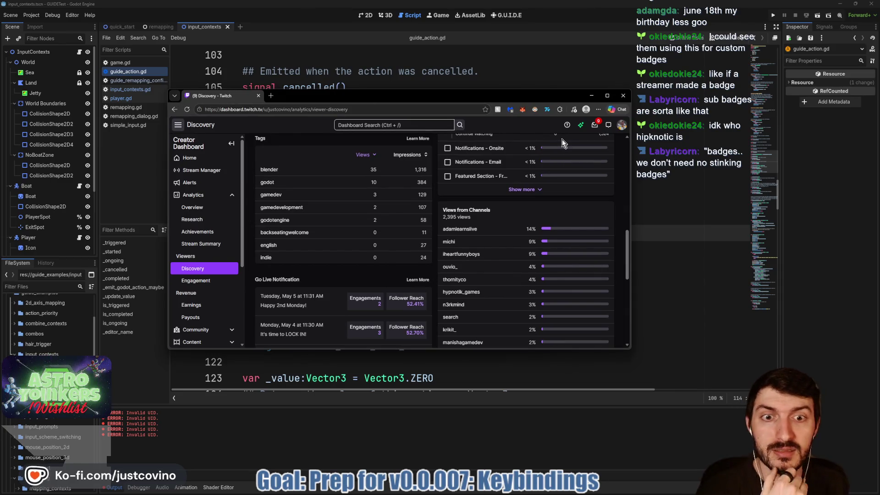
scroll(502, 214, up, 3)
scroll(503, 213, down, 3)
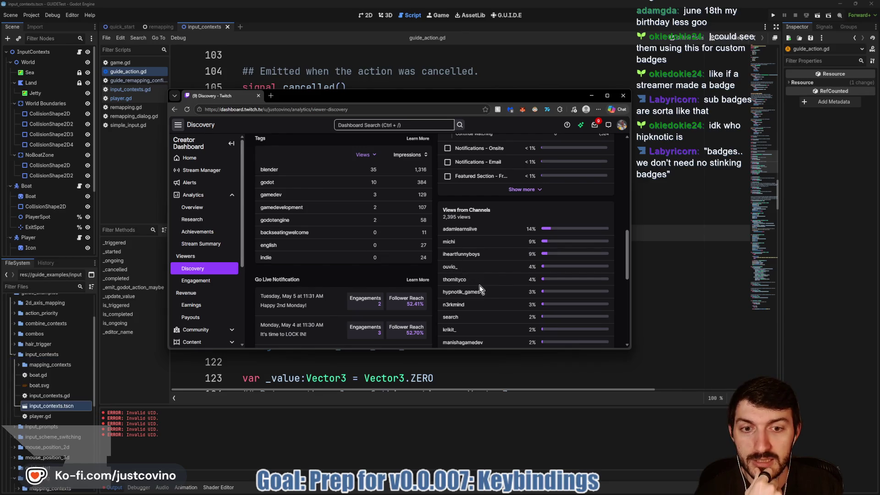
scroll(507, 284, up, 1)
scroll(506, 284, up, 4)
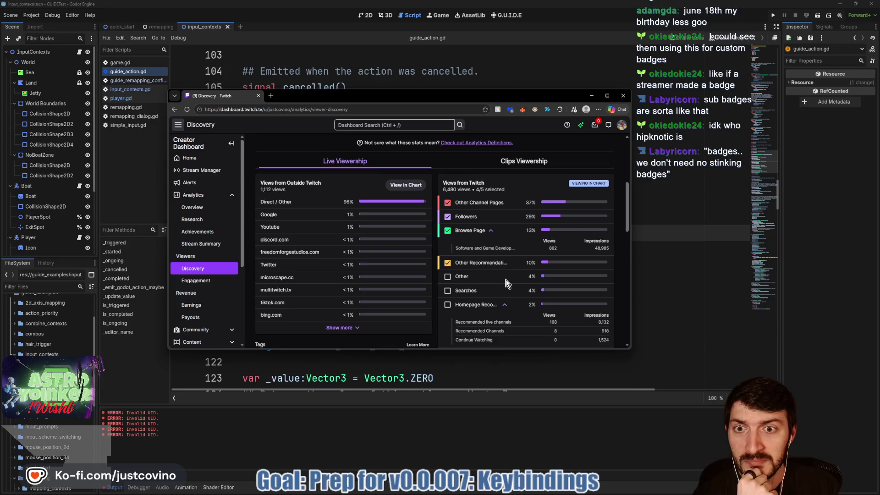
scroll(506, 282, down, 3)
scroll(505, 277, down, 5)
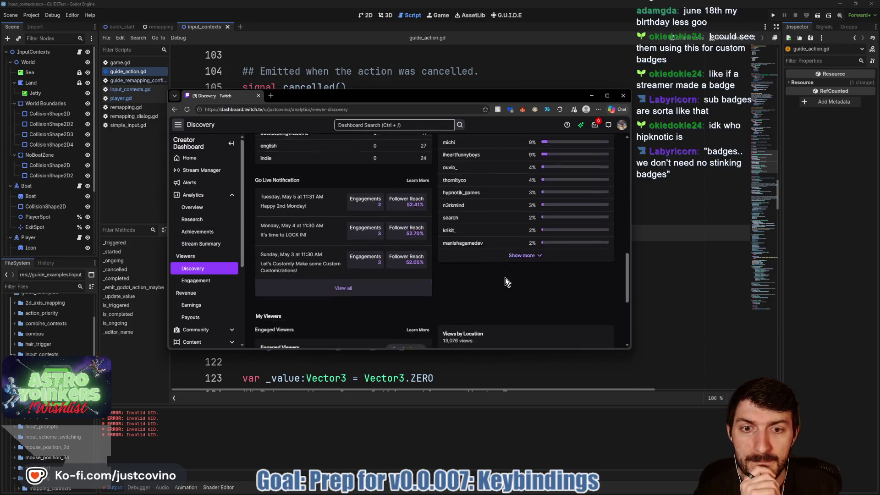
scroll(504, 277, down, 3)
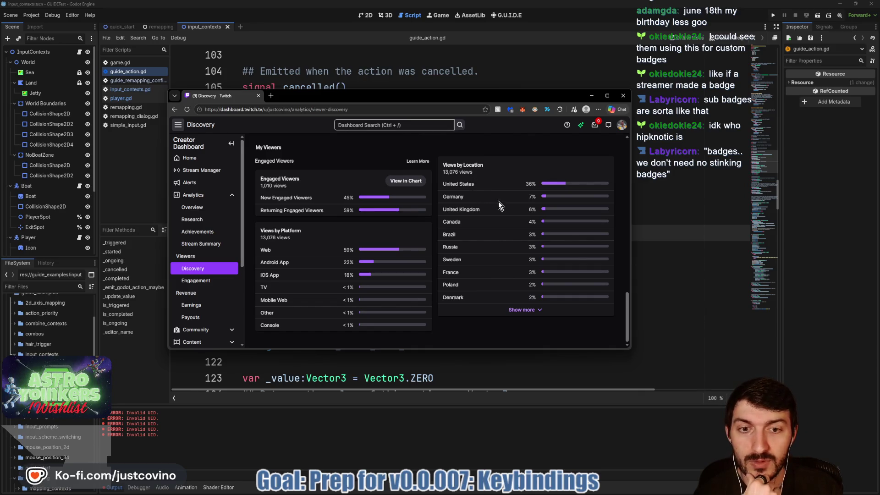
scroll(499, 205, up, 6)
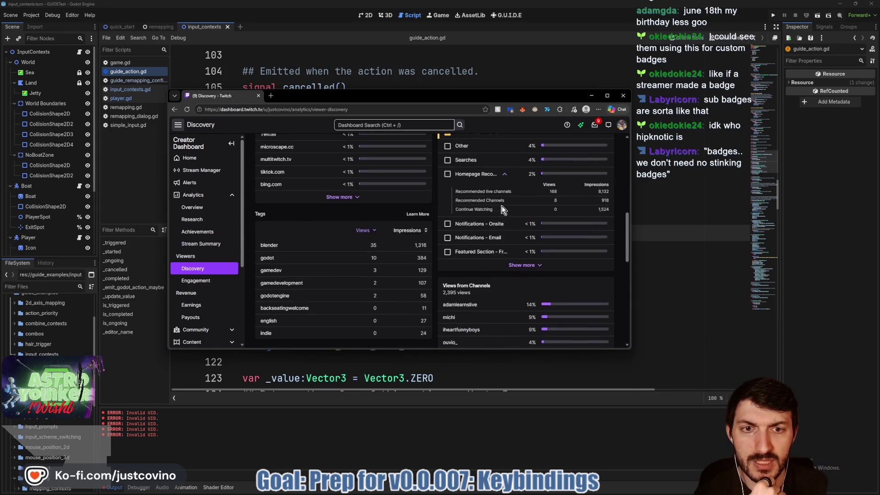
scroll(502, 209, up, 6)
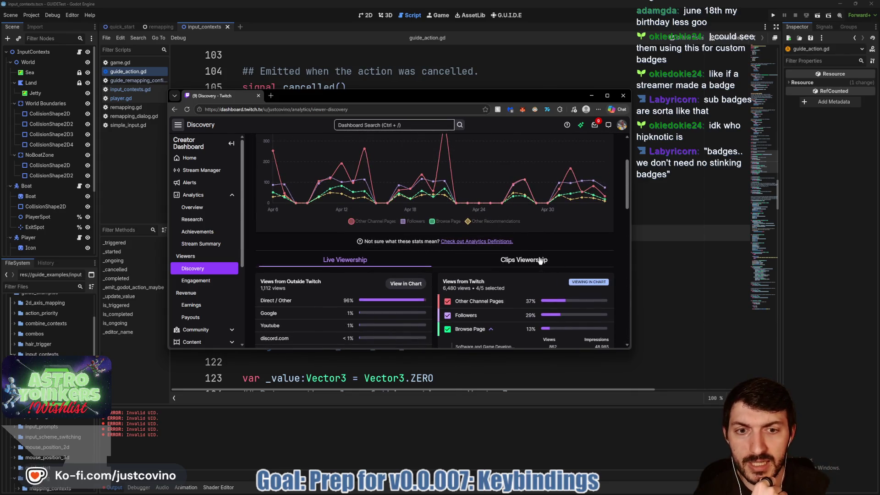
scroll(540, 261, down, 6)
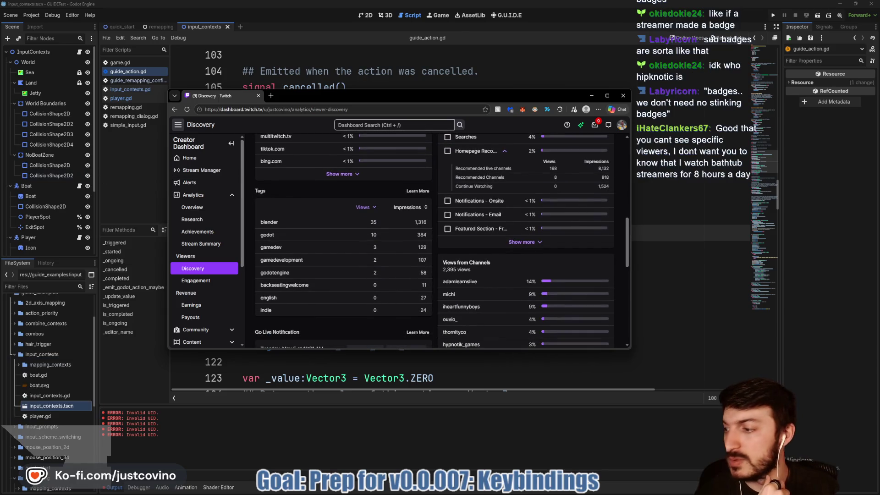
key(alt+Tab)
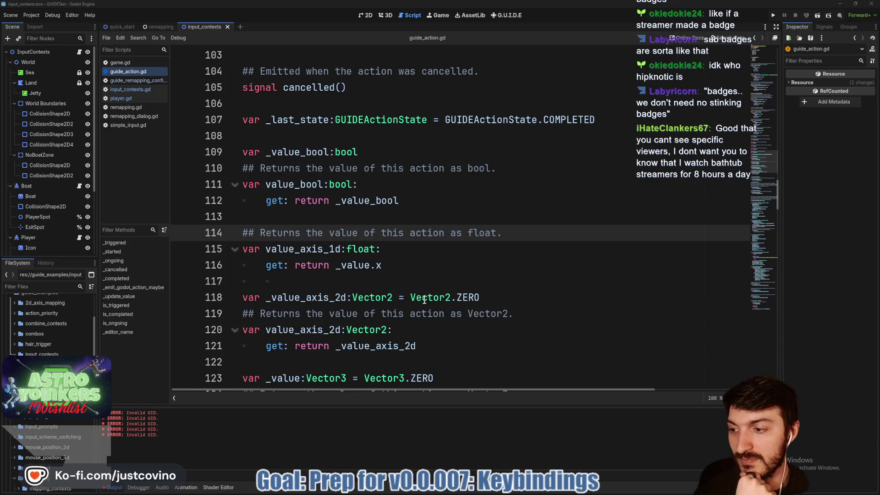
mouse_move(424, 300)
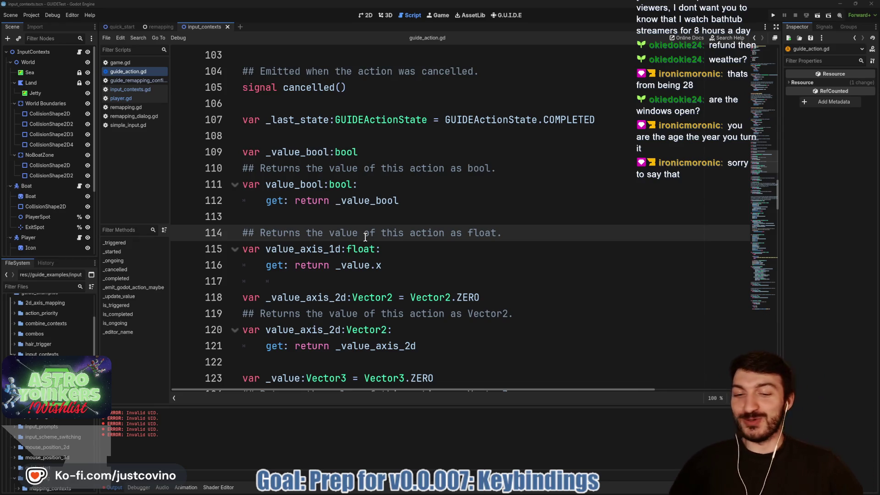
click(429, 222)
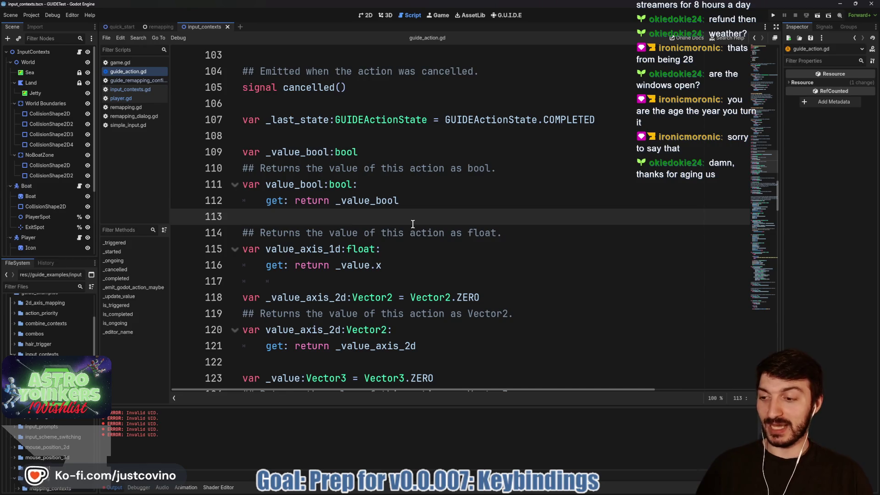
scroll(413, 224, down, 2)
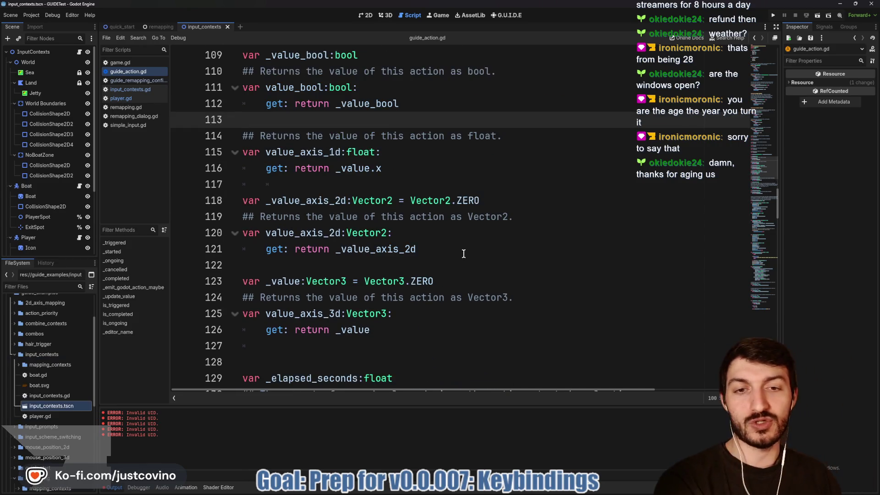
scroll(465, 253, down, 1)
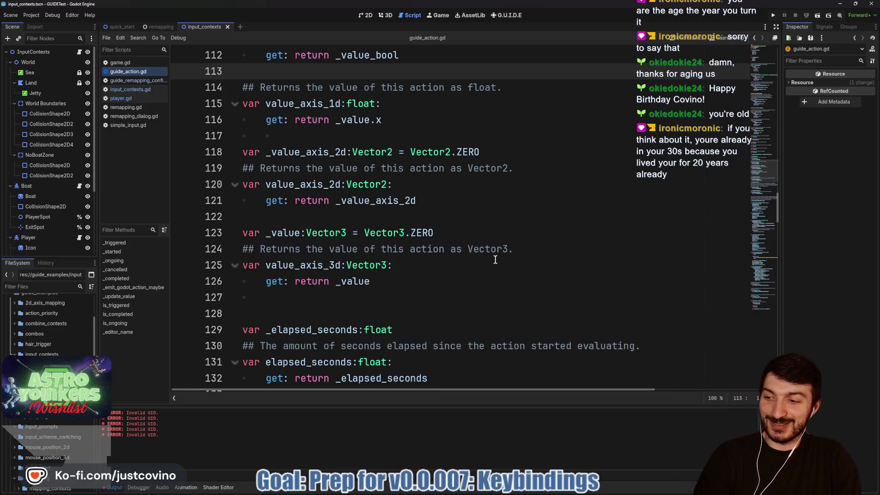
click(472, 264)
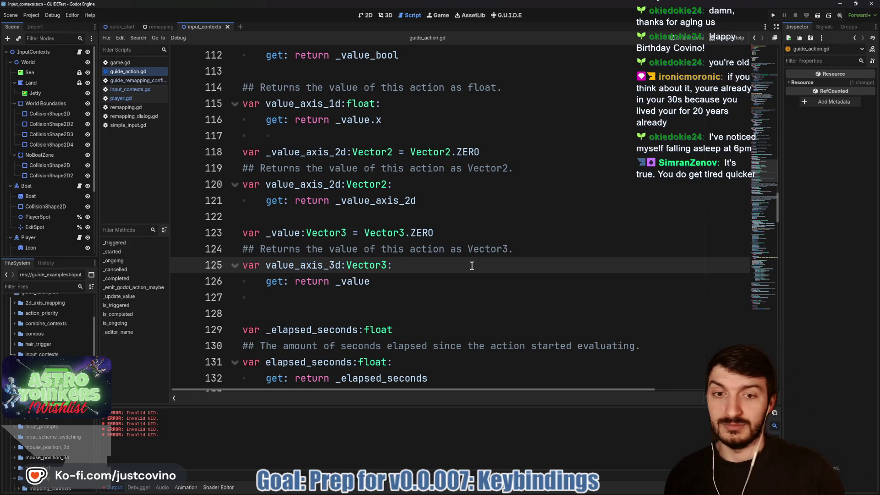
Step: Delete the stray indentation on blank line 127 of guide_action.gd and save the script
scroll(458, 264, down, 1)
click(362, 248)
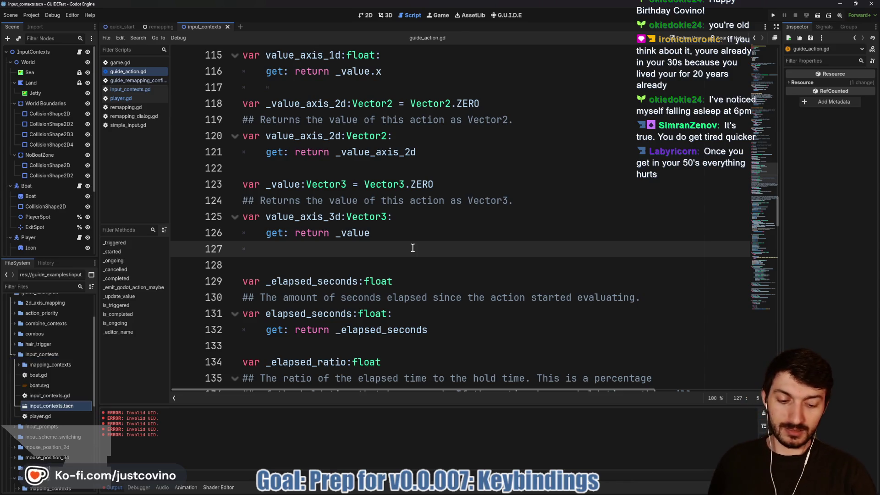
key(BackSpace)
key(ctrl+s)
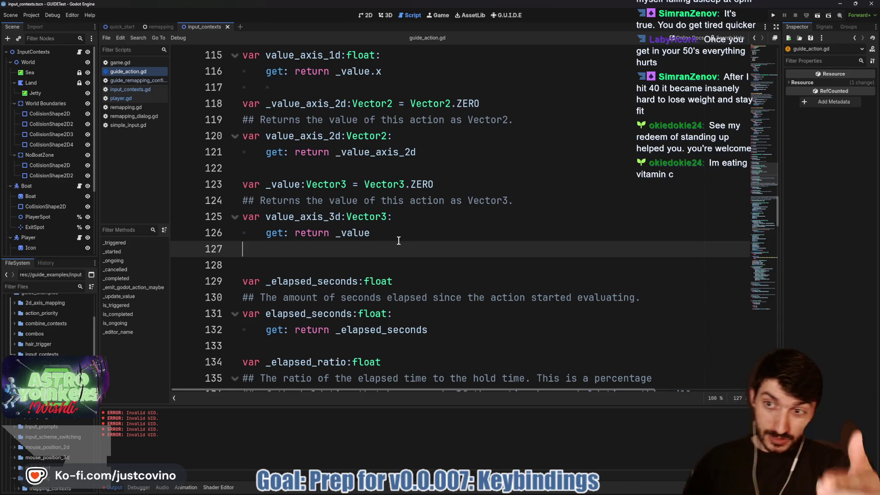
scroll(399, 241, down, 3)
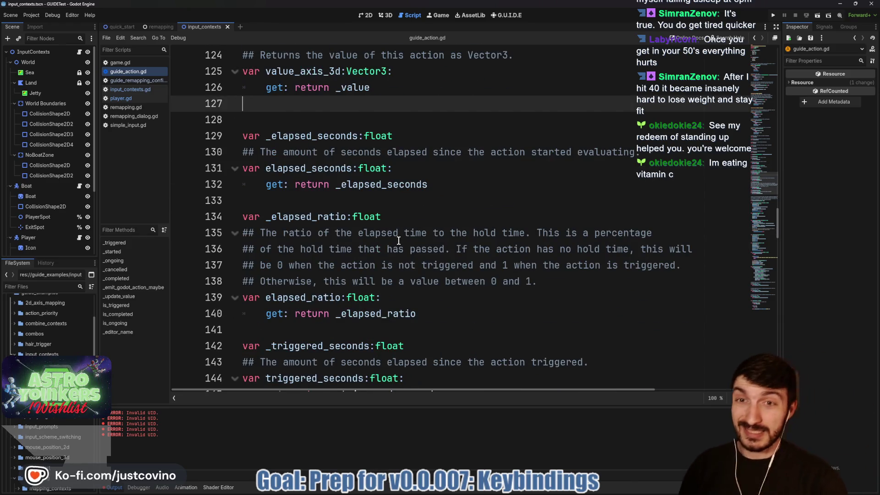
scroll(394, 257, down, 7)
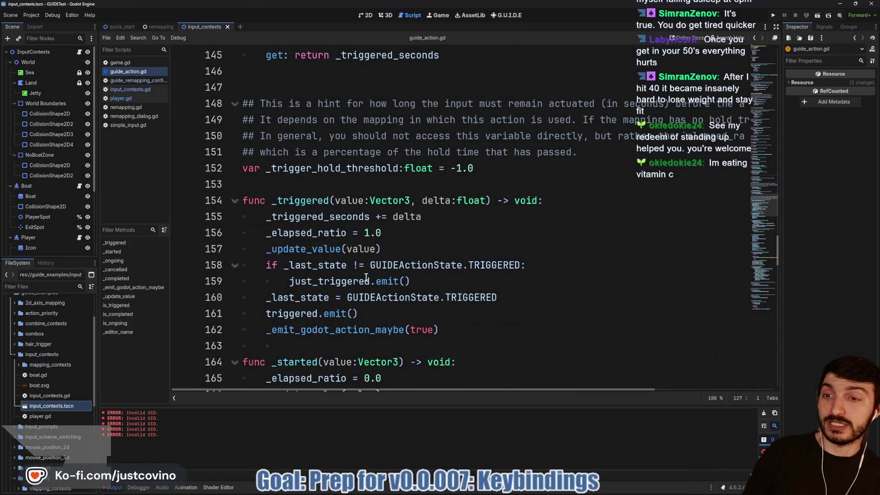
scroll(384, 257, down, 4)
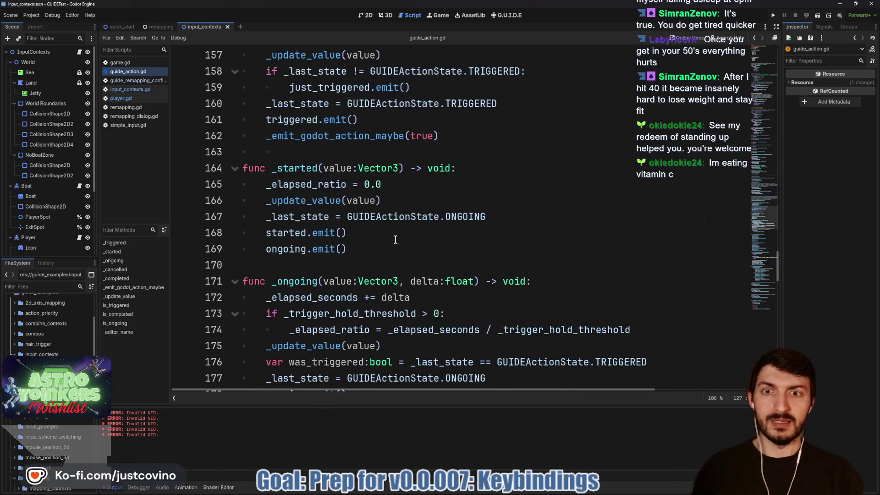
scroll(389, 225, up, 8)
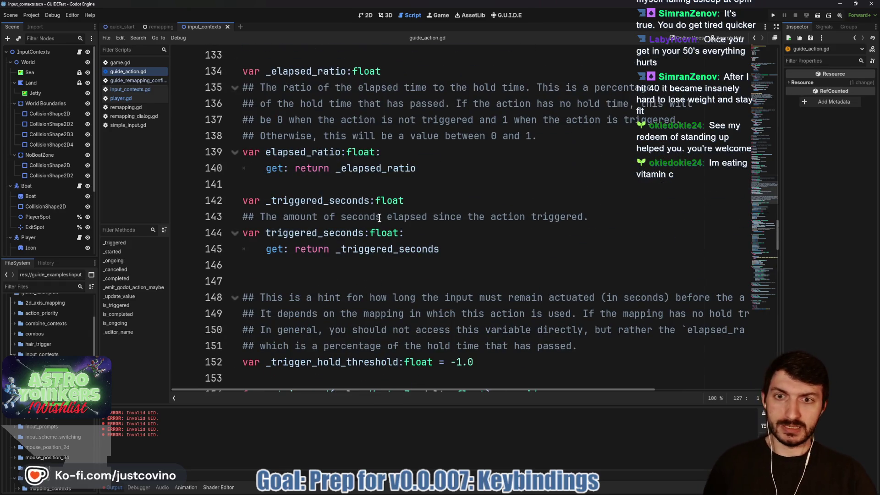
scroll(379, 218, up, 2)
scroll(366, 220, down, 4)
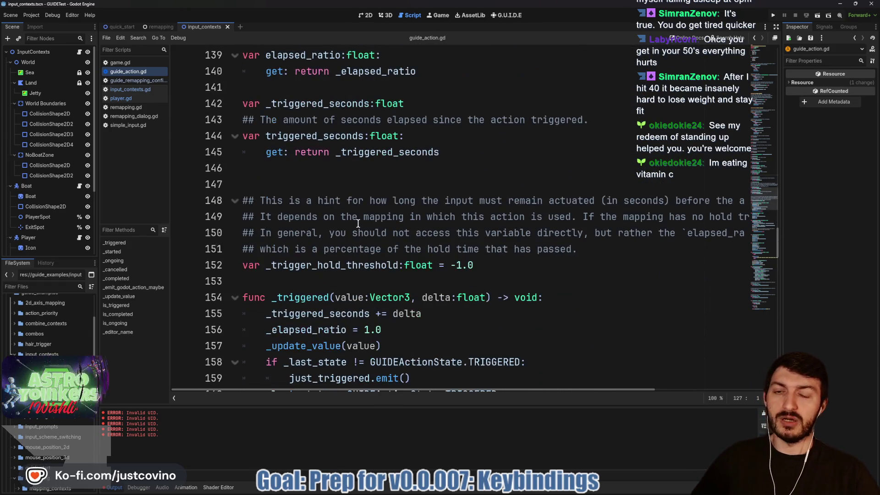
scroll(362, 224, down, 6)
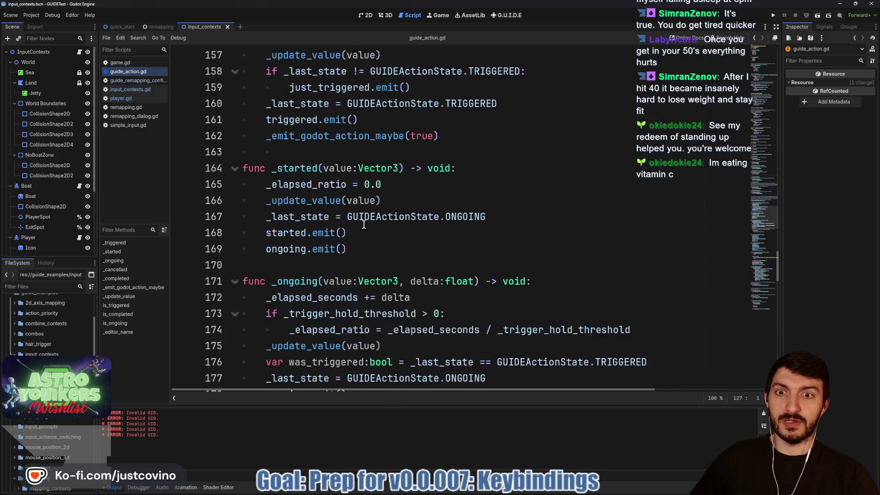
scroll(364, 225, up, 12)
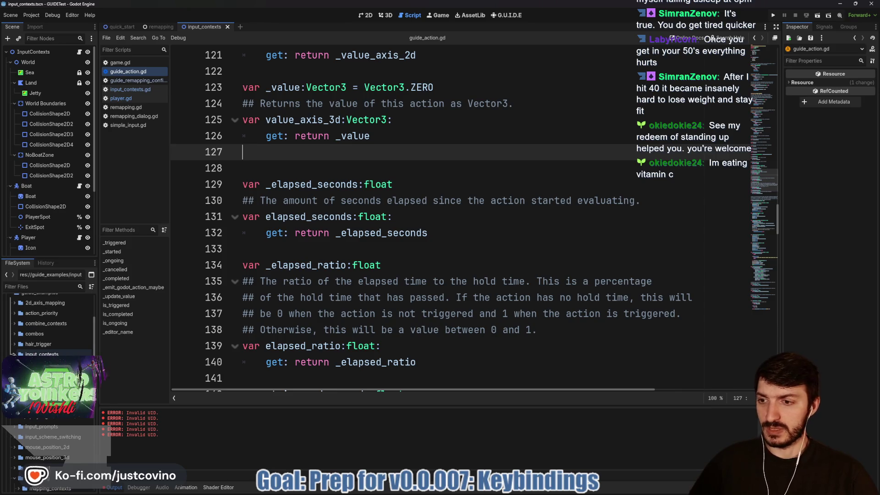
Step: Browse the guide_examples folders, then expand the remapping folder and open its scene
click(15, 344)
click(14, 344)
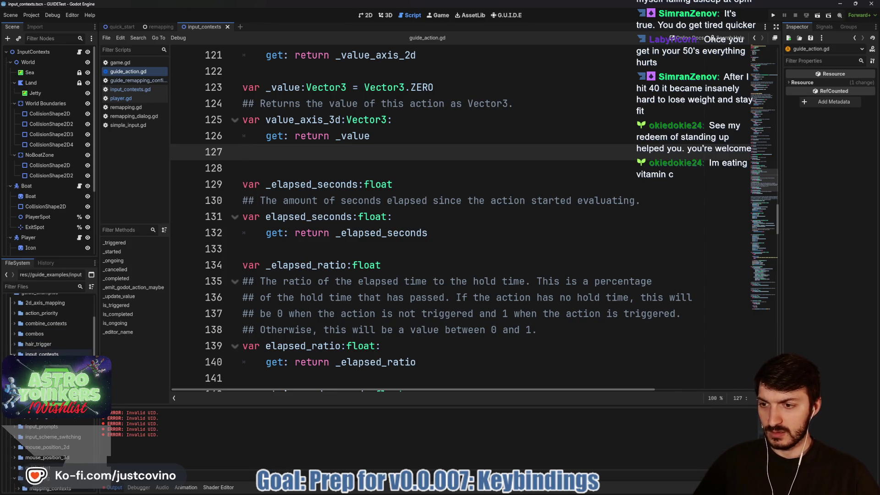
scroll(14, 348, up, 3)
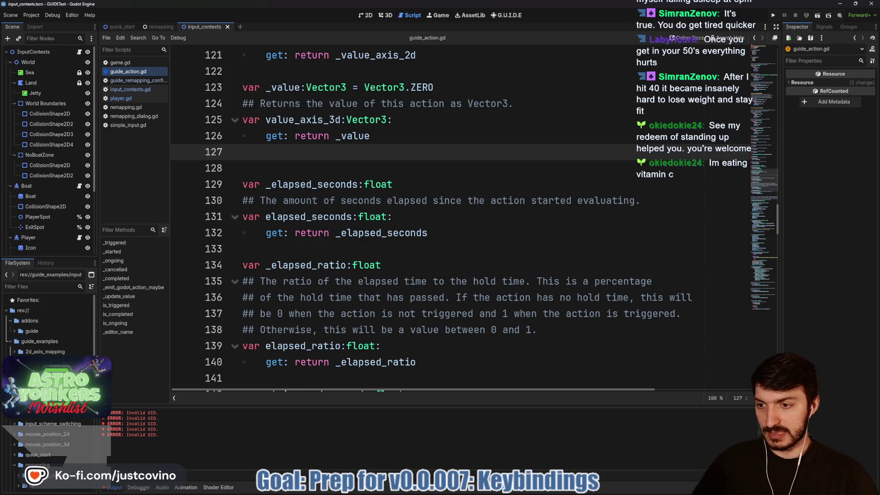
scroll(46, 321, down, 5)
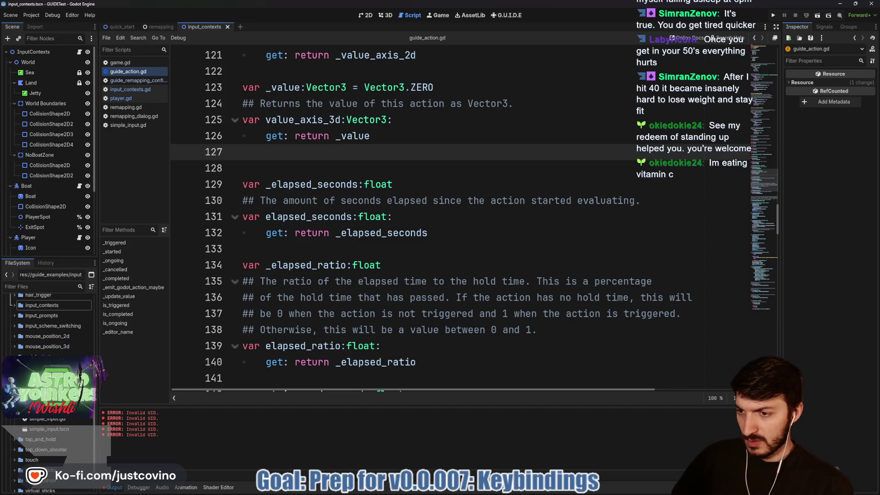
scroll(46, 320, up, 2)
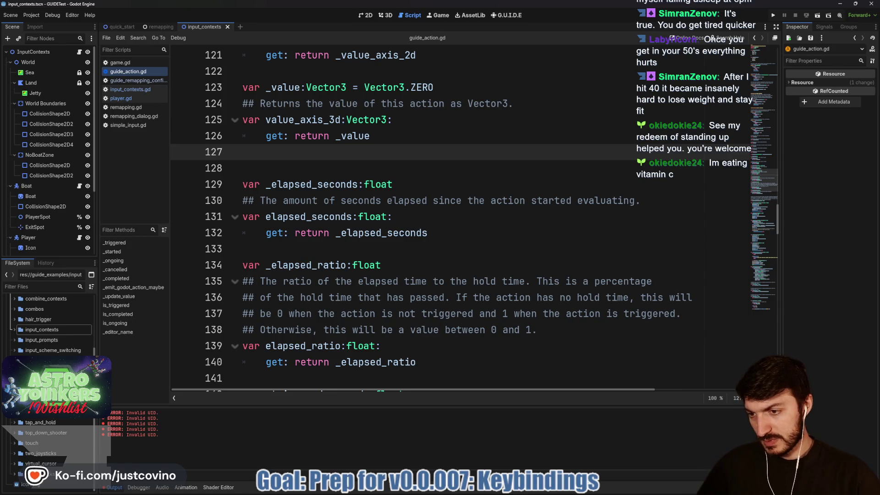
double_click(32, 414)
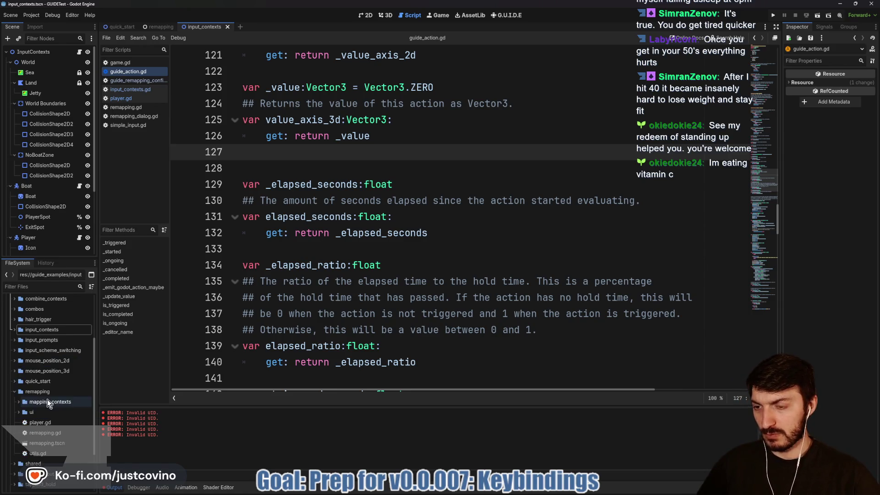
double_click(41, 441)
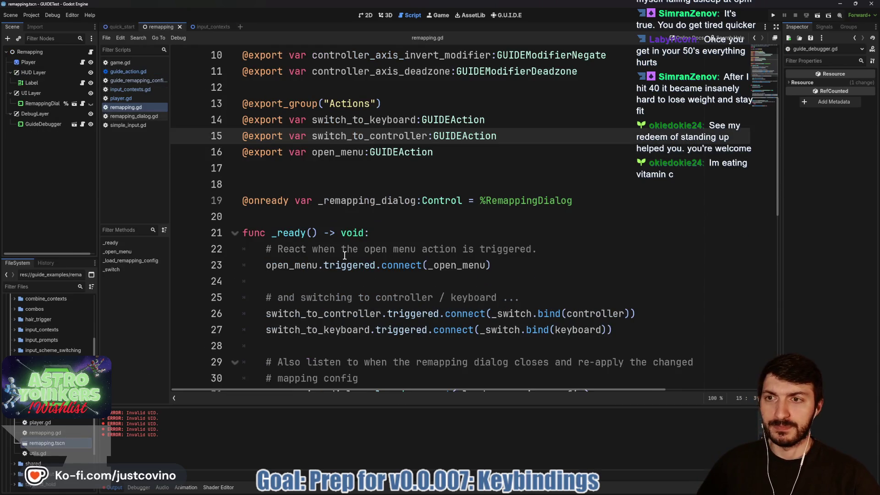
Step: Scroll remapping.gd down to _switch and jump to the GUIDEMappingContext class definition
scroll(416, 197, down, 6)
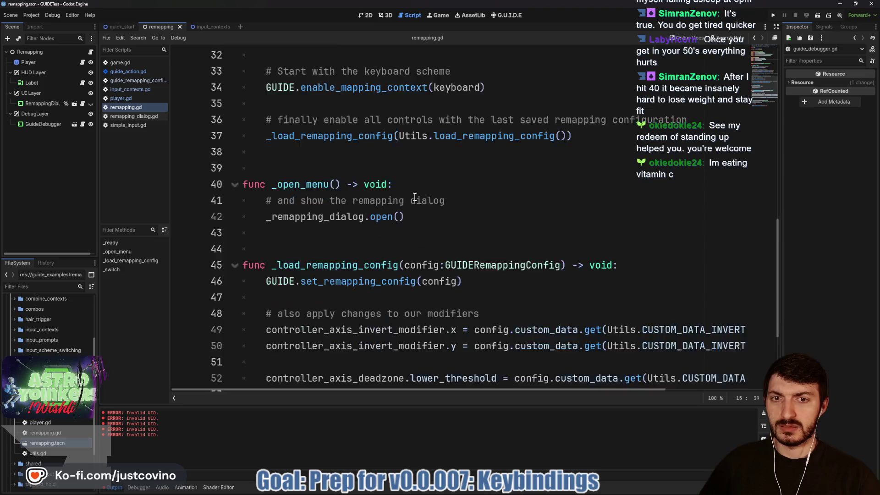
scroll(416, 197, down, 4)
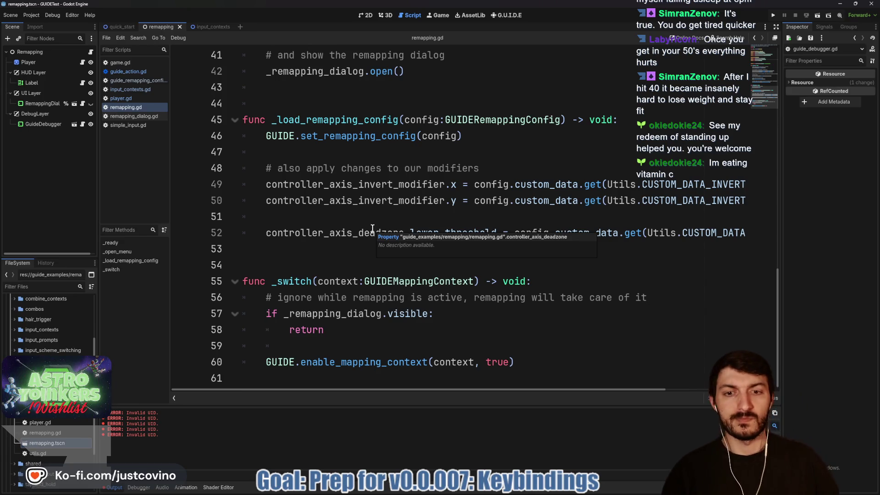
ctrl+click(418, 281)
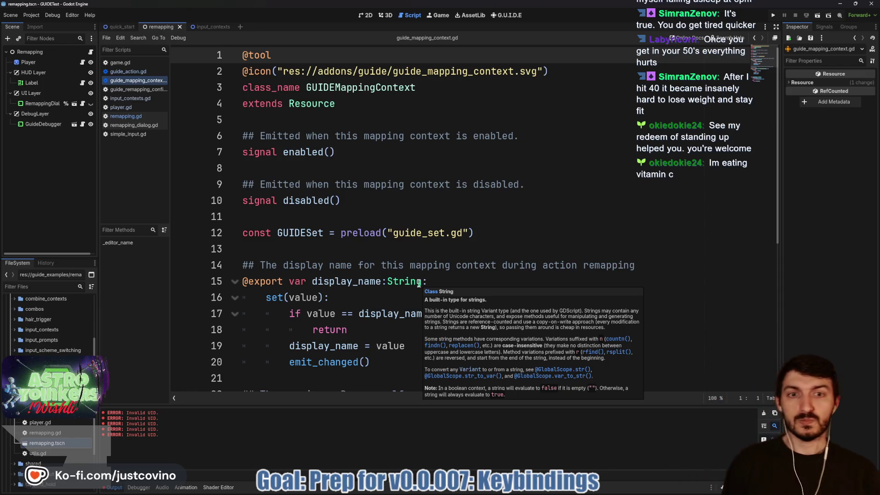
Step: Inspect the GuideDebugger, then the Remapping root node, and open the G.U.I.D.E editor
scroll(585, 212, down, 3)
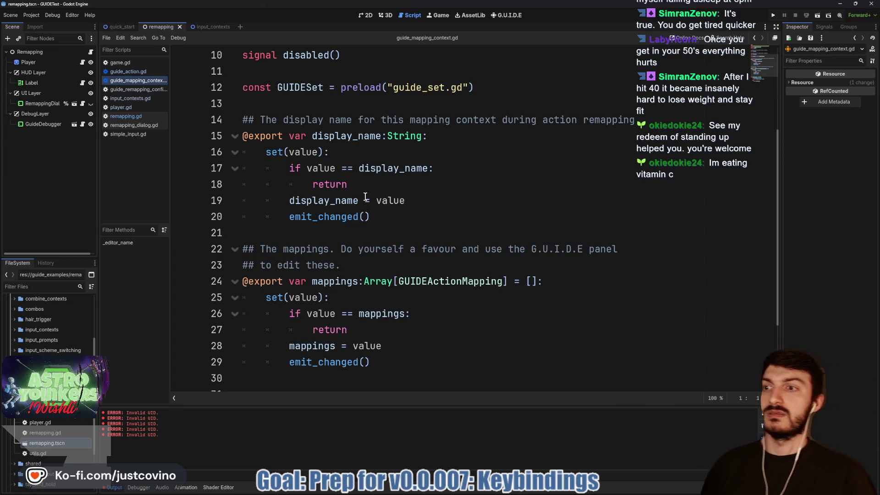
click(27, 128)
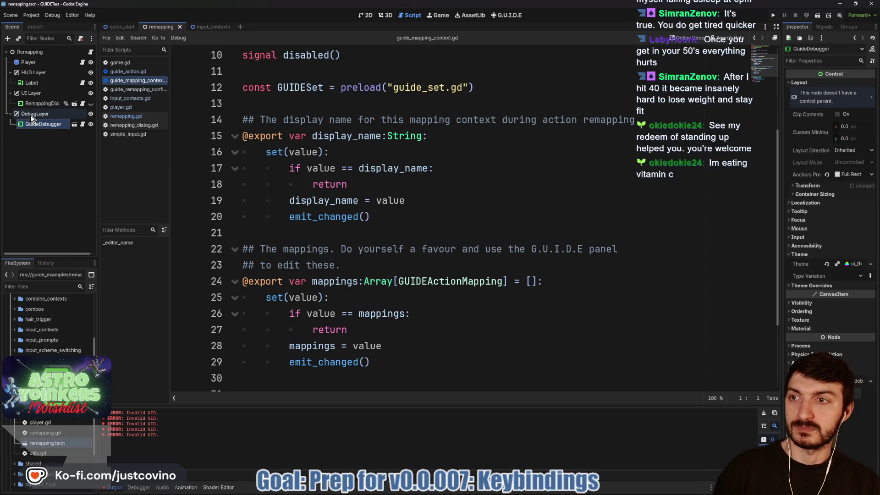
click(29, 52)
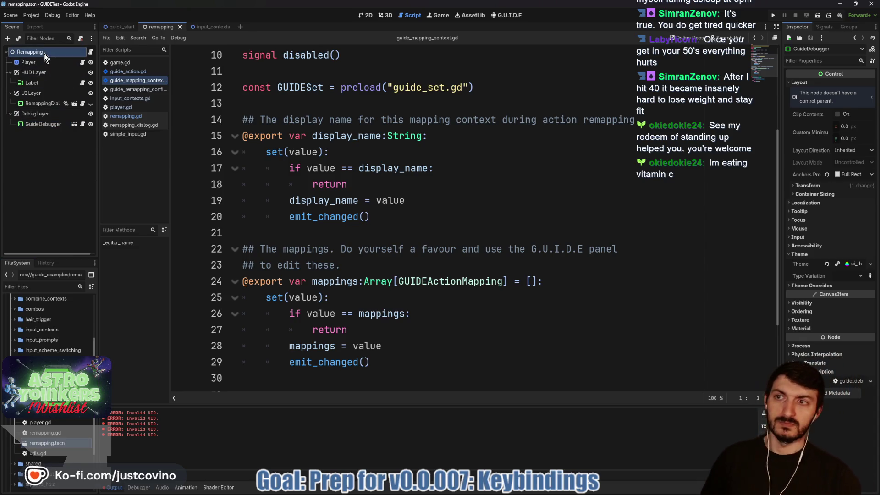
click(507, 15)
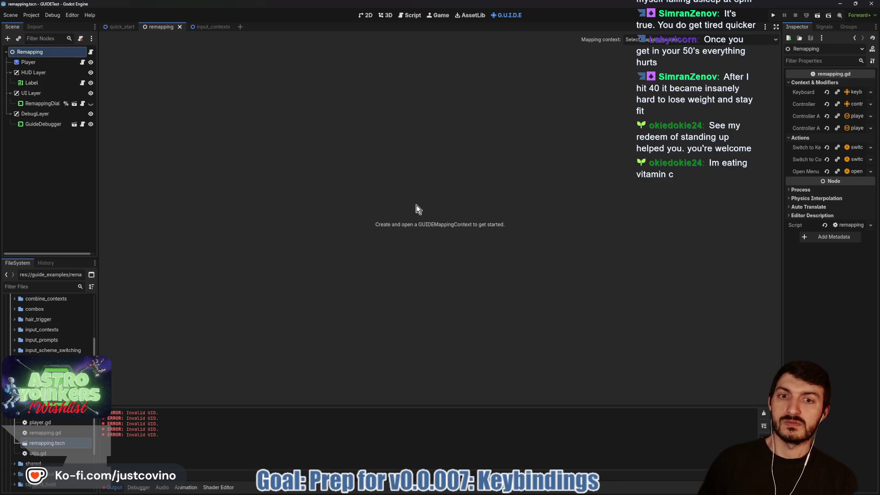
Step: Load the binding_keyboard.tres mapping context into the G.U.I.D.E editor
click(659, 40)
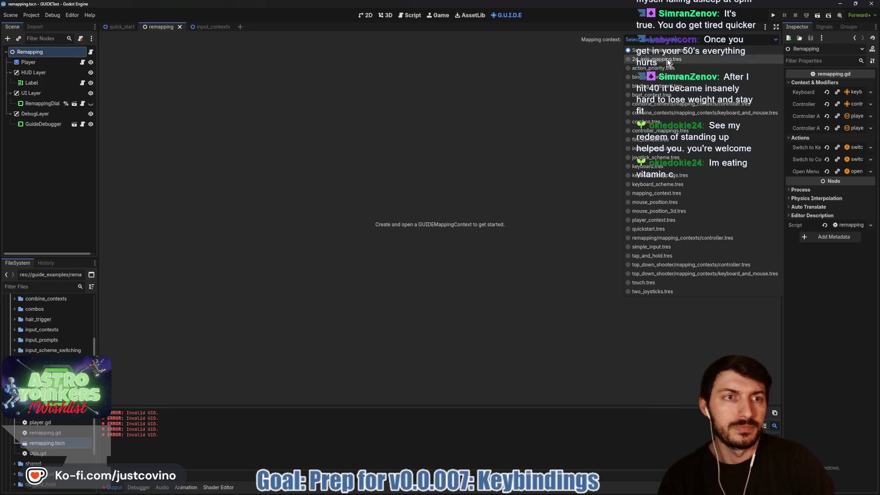
click(676, 86)
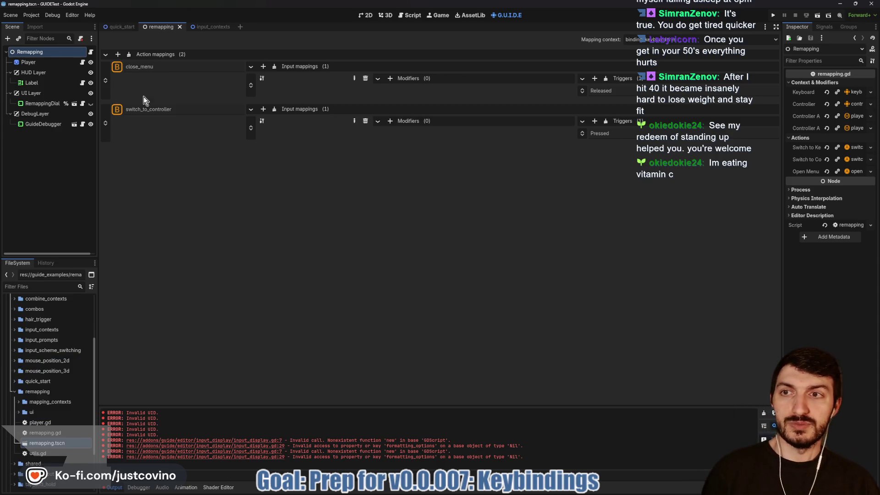
Step: Add a third action mapping with one input mapping and bring up its Input Configuration
click(119, 55)
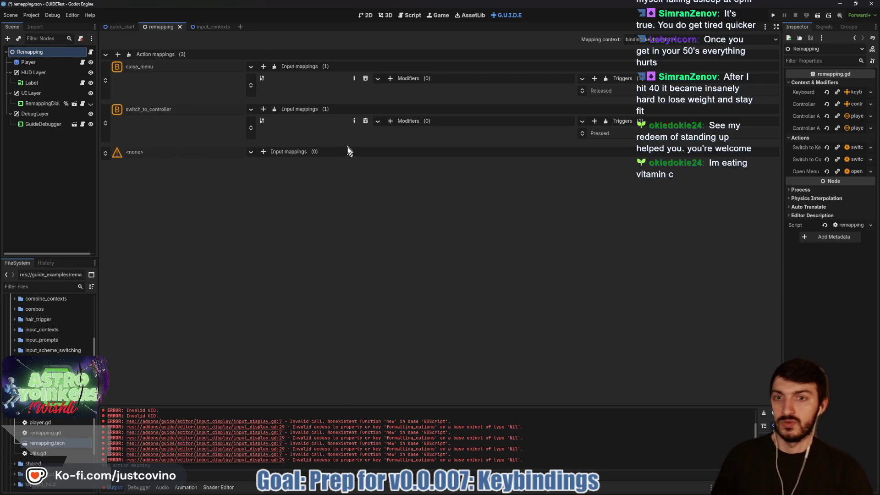
click(263, 151)
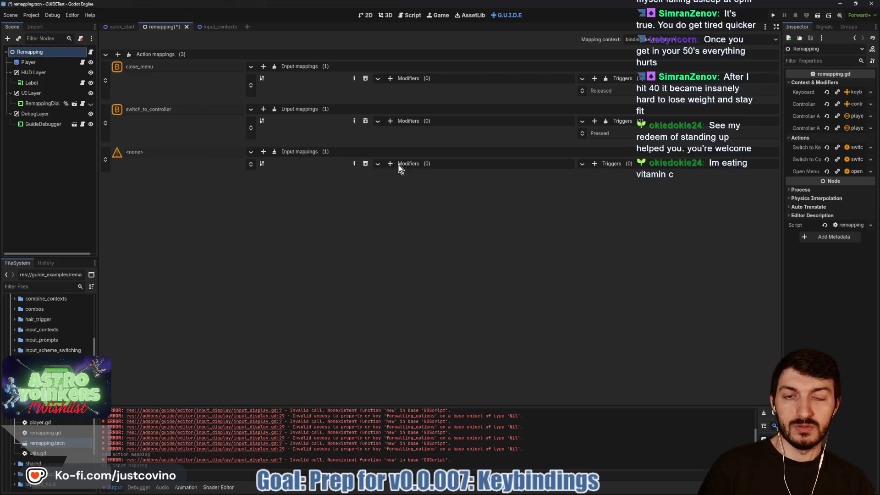
click(354, 166)
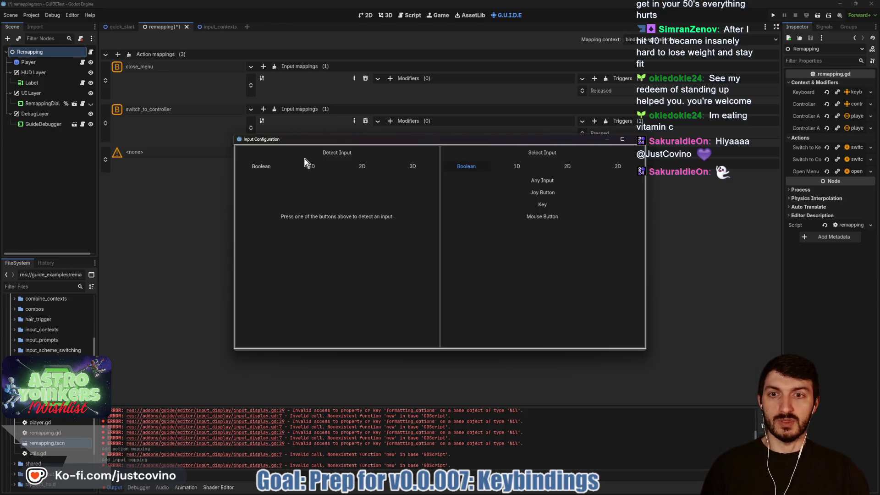
Step: Bind Any Input to the new input mapping, then clear that bound input again
click(413, 170)
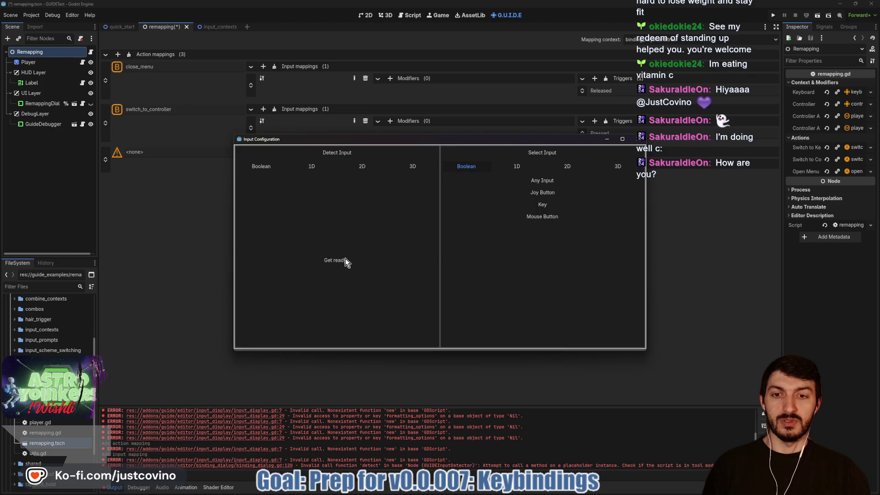
click(504, 181)
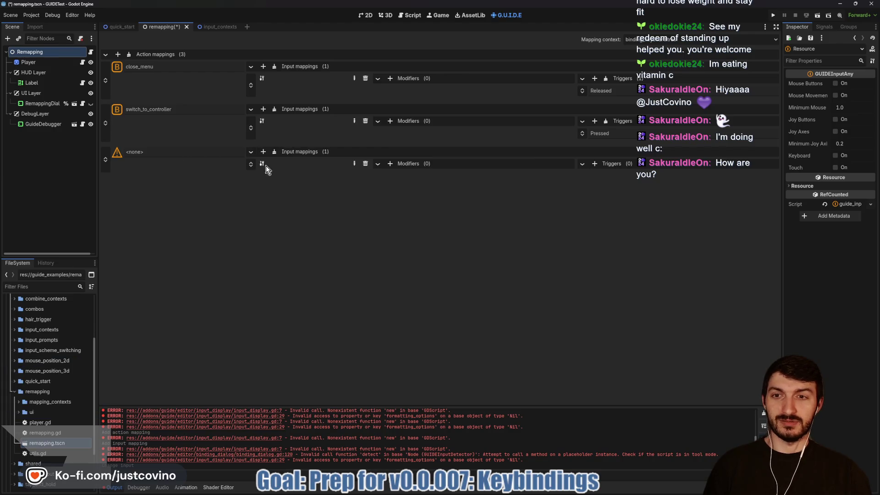
click(365, 164)
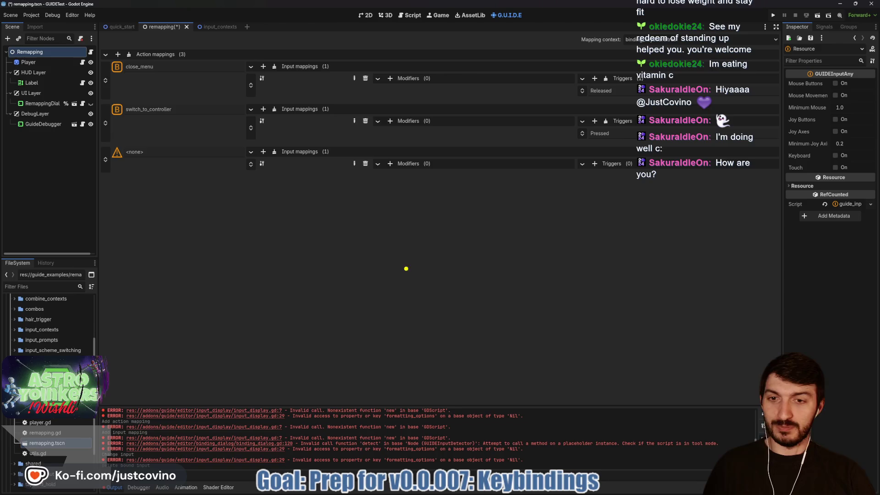
mouse_move(502, 336)
mouse_down()
mouse_move(197, 133)
mouse_move(102, 191)
mouse_move(308, 248)
mouse_move(99, 247)
mouse_up()
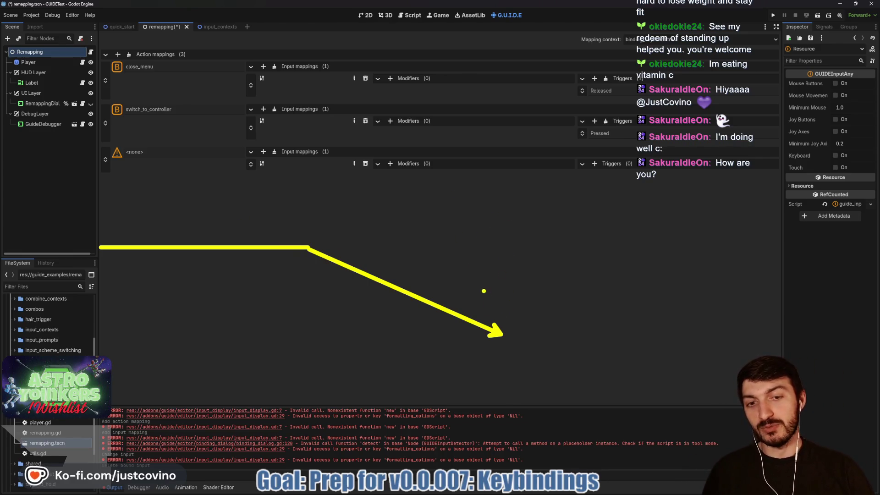
drag(609, 231, 495, 326)
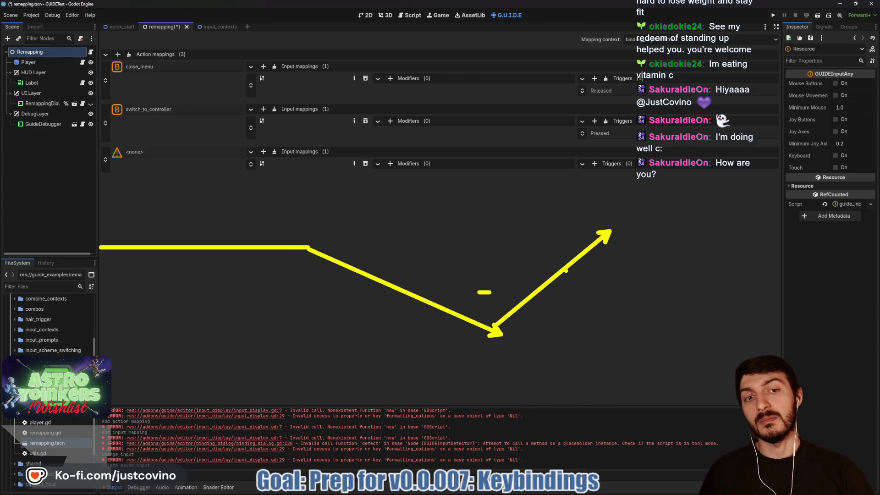
key(Escape)
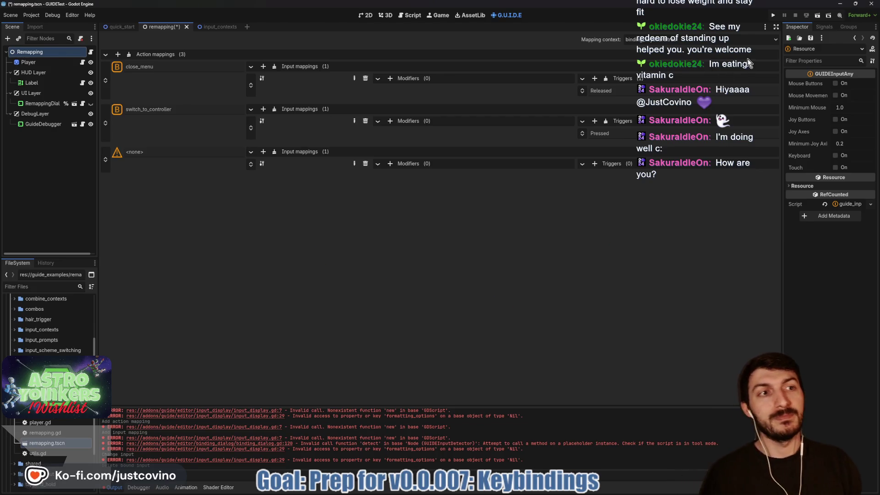
click(655, 39)
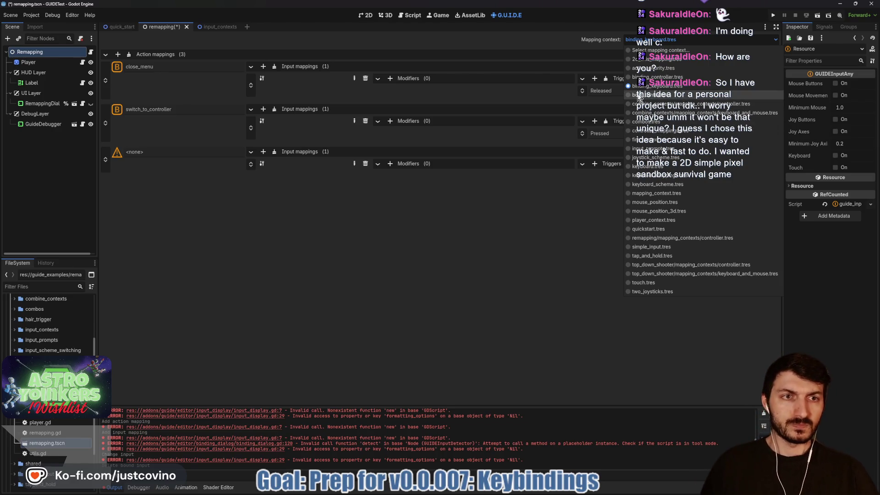
click(352, 227)
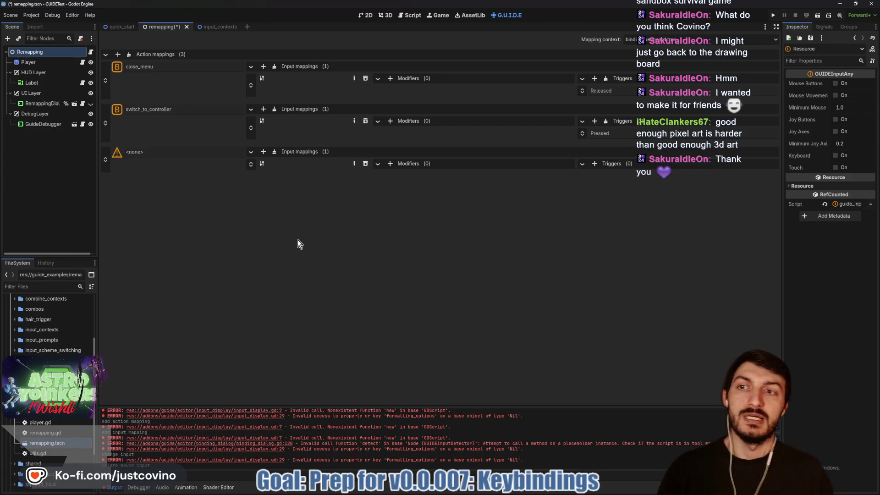
Step: Clear the action mappings, add one unnamed action, expand it and give it an empty input mapping
click(129, 51)
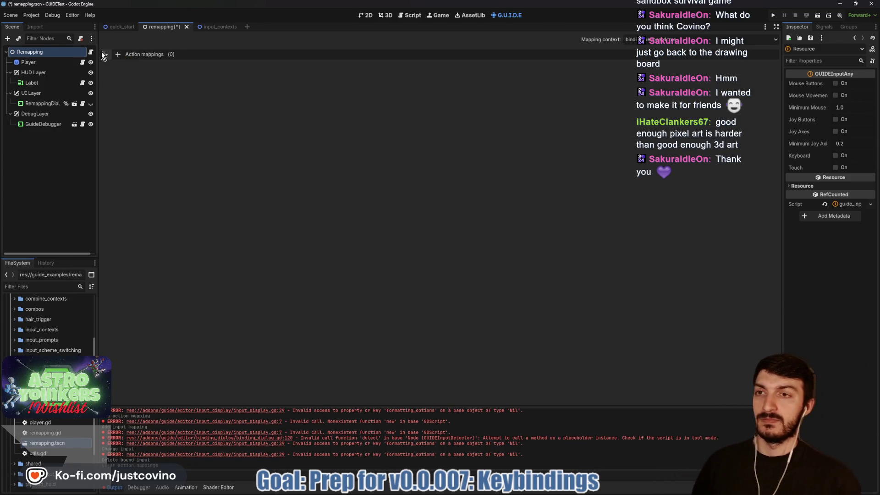
click(117, 54)
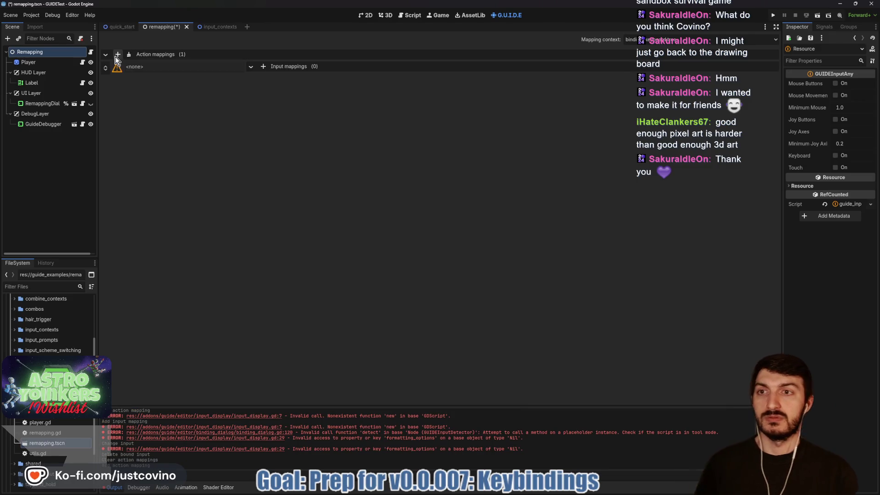
click(248, 69)
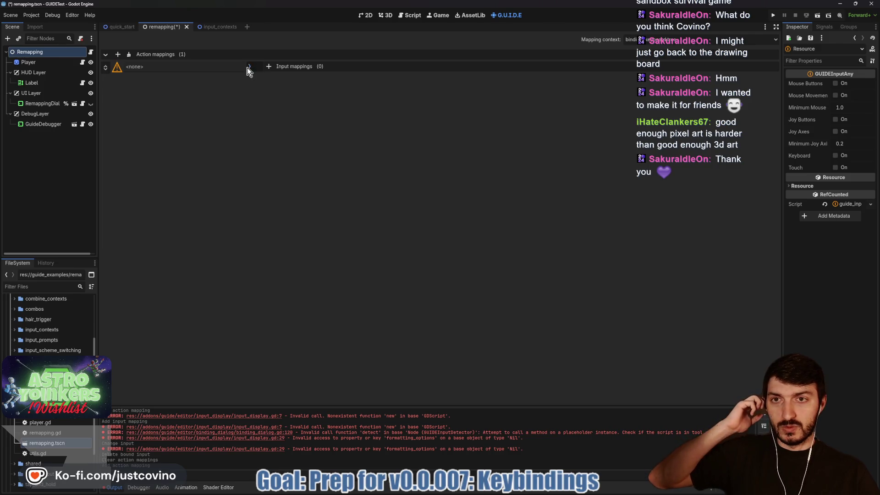
click(248, 67)
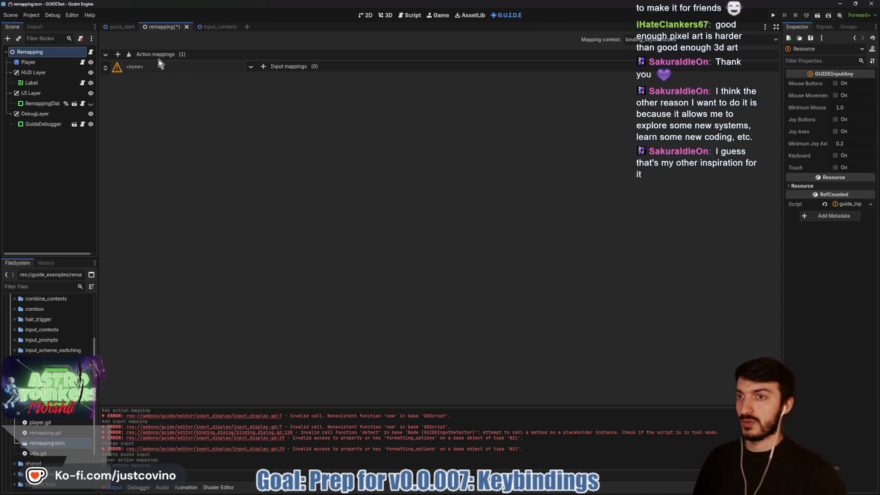
click(263, 66)
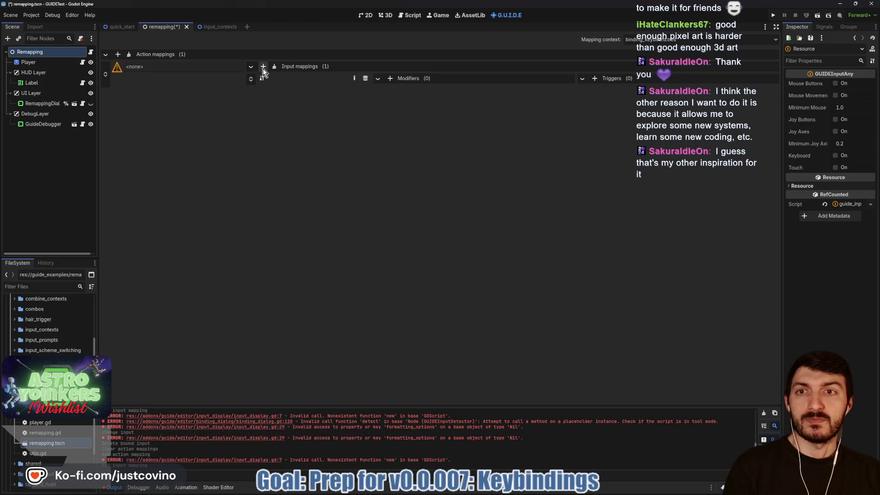
Step: Look through the new input mapping's options and modifier types without changing anything
right_click(248, 81)
click(408, 89)
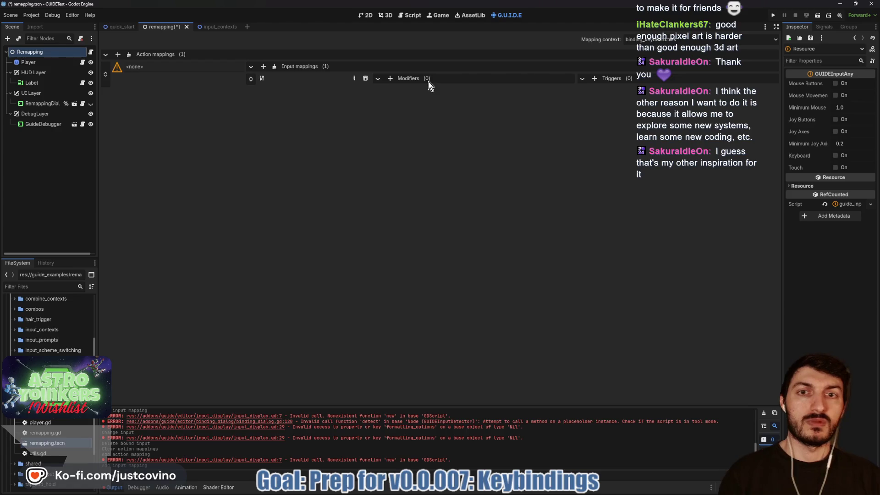
click(389, 79)
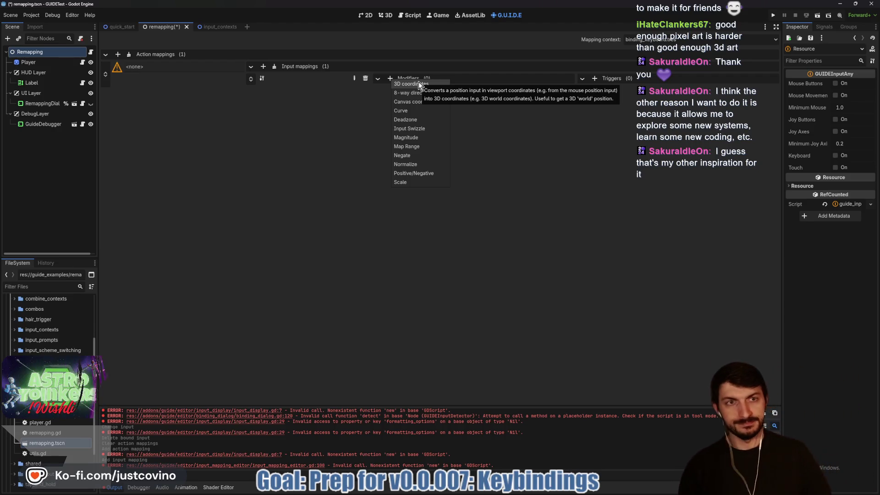
Step: Bind the input mapping to a GUIDEInputKey set to Enter and bring up the trigger types
click(354, 79)
click(354, 78)
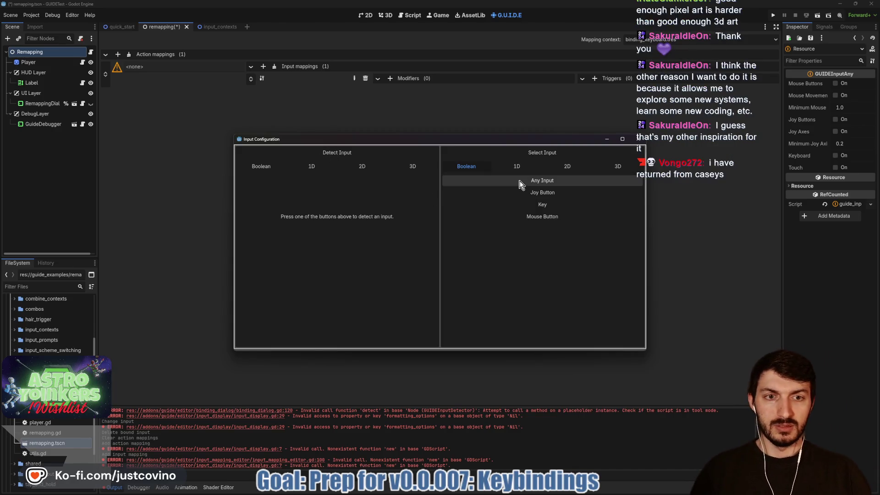
click(521, 207)
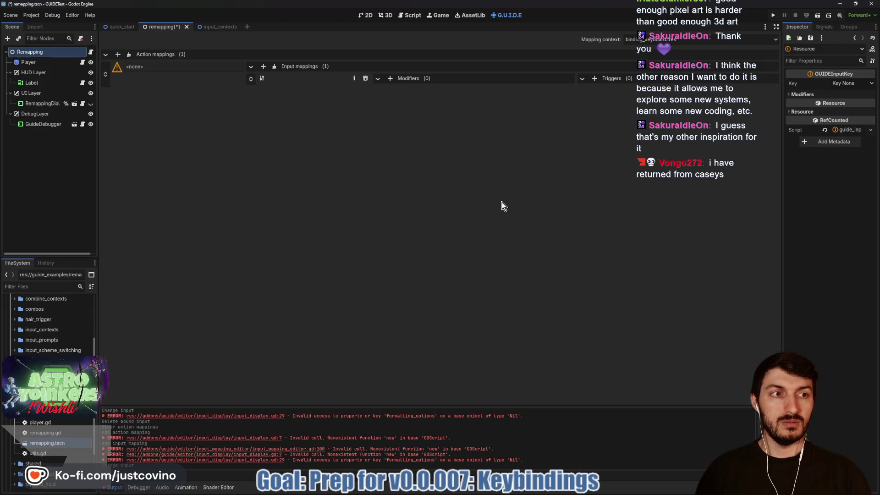
click(855, 84)
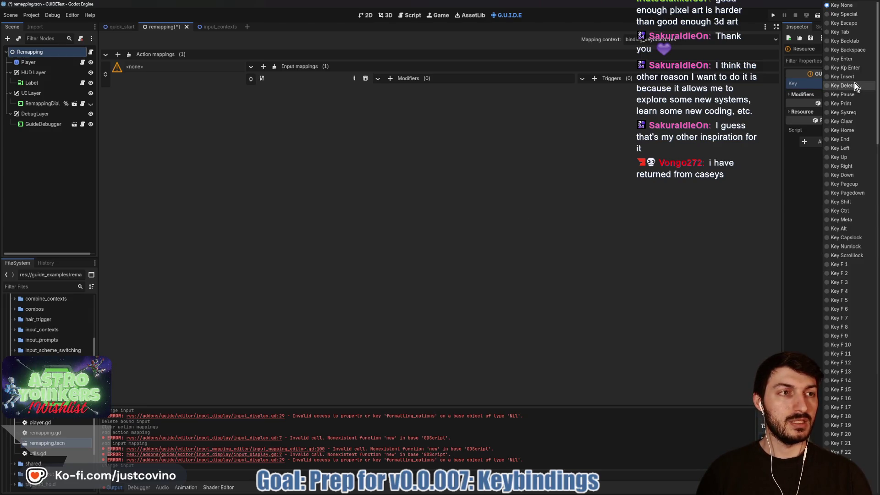
click(847, 59)
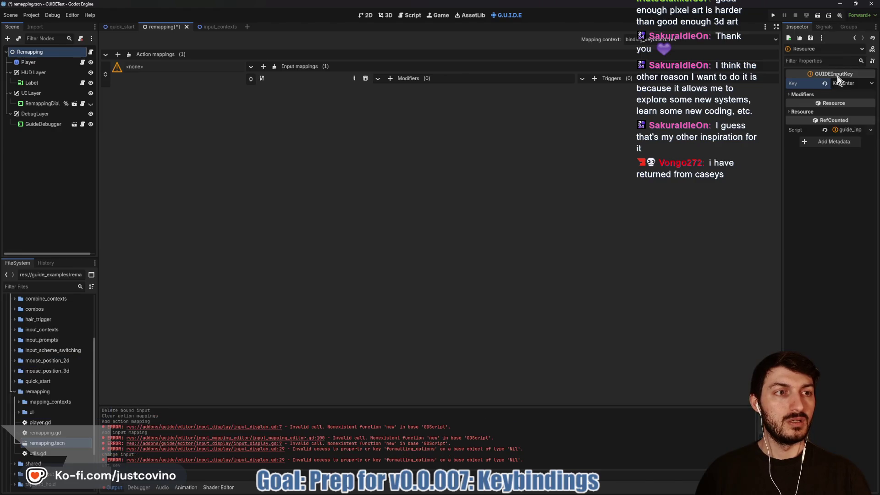
click(820, 97)
click(818, 96)
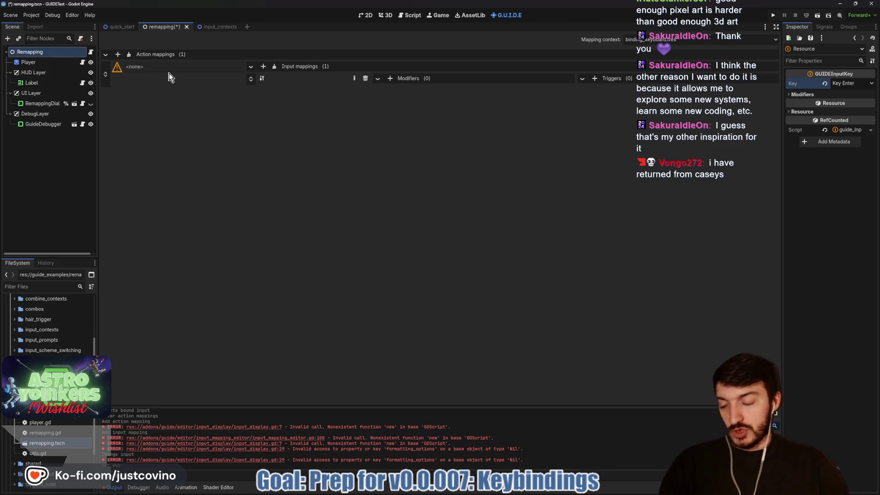
click(590, 82)
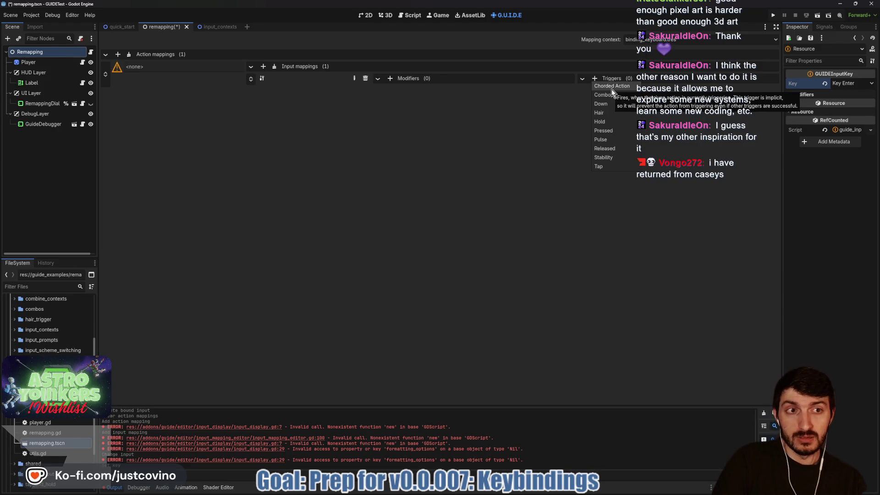
Step: Add a Pressed trigger to the Enter-key input mapping
click(608, 131)
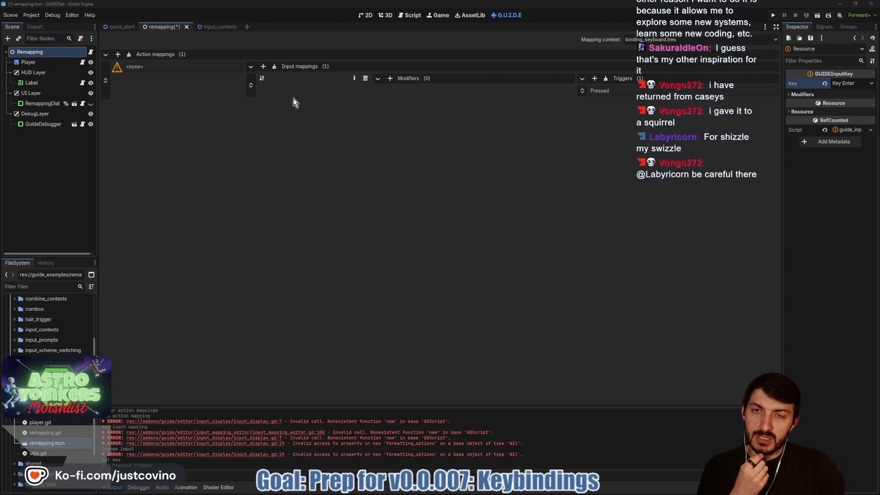
Step: Clear the action mappings and add one fresh empty mapping
click(129, 54)
click(118, 54)
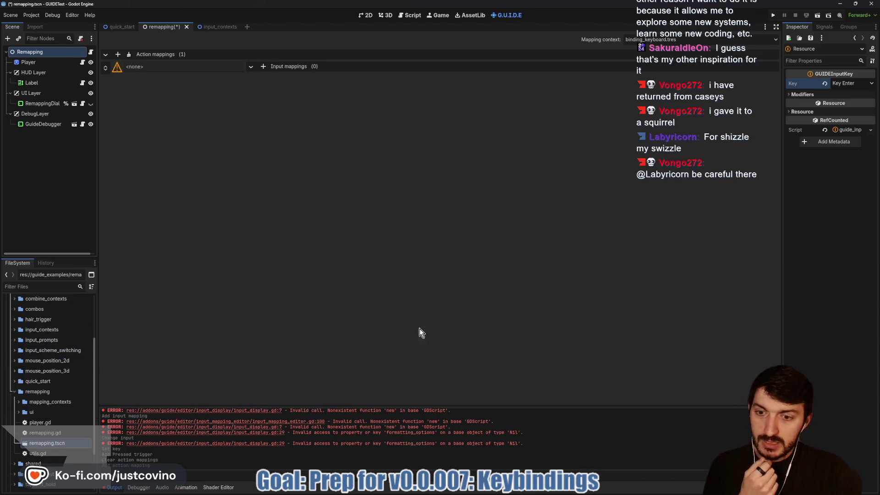
scroll(28, 323, up, 5)
Step: Browse the guide addon folder in the FileSystem dock, then switch to the browser
click(15, 331)
click(21, 332)
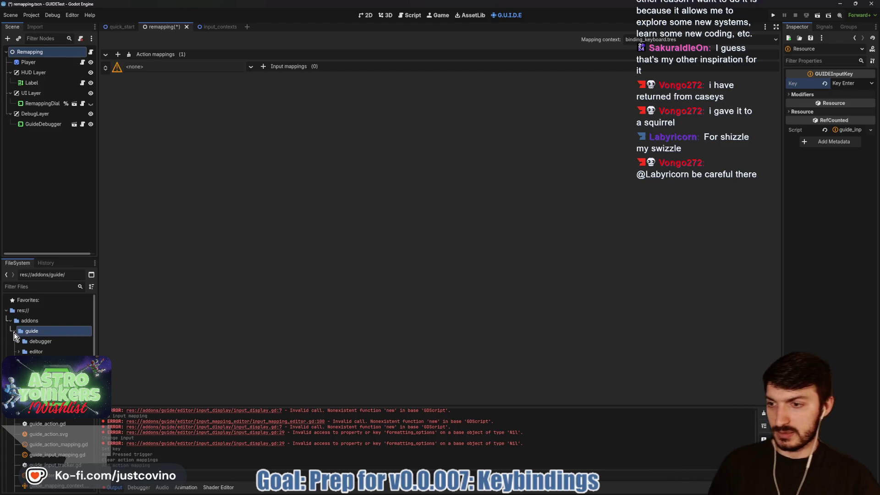
click(14, 330)
scroll(46, 366, down, 5)
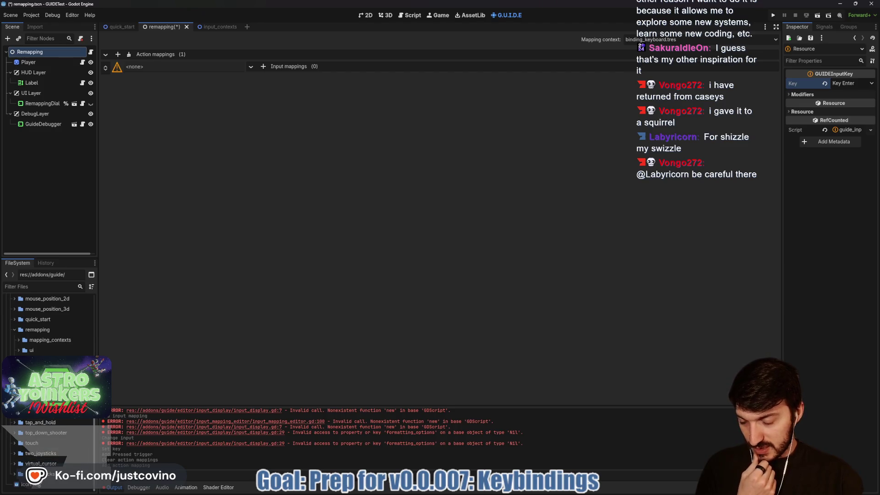
scroll(38, 445, up, 5)
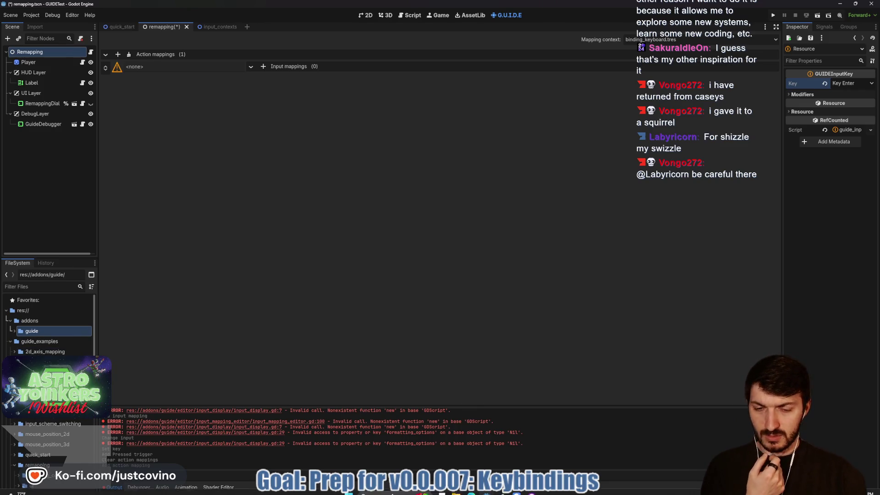
click(395, 488)
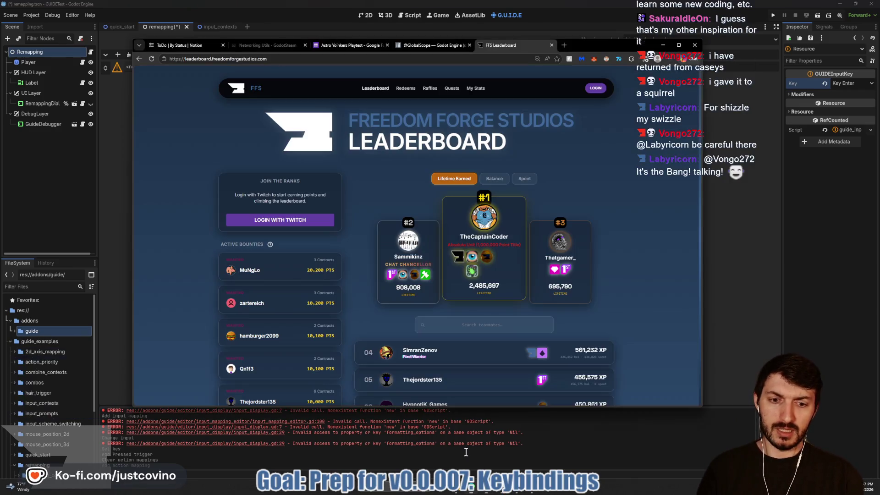
Step: In a new tab, search for 'Godot GUIDE Input plugin'
click(565, 45)
text(Godot GUIDE)
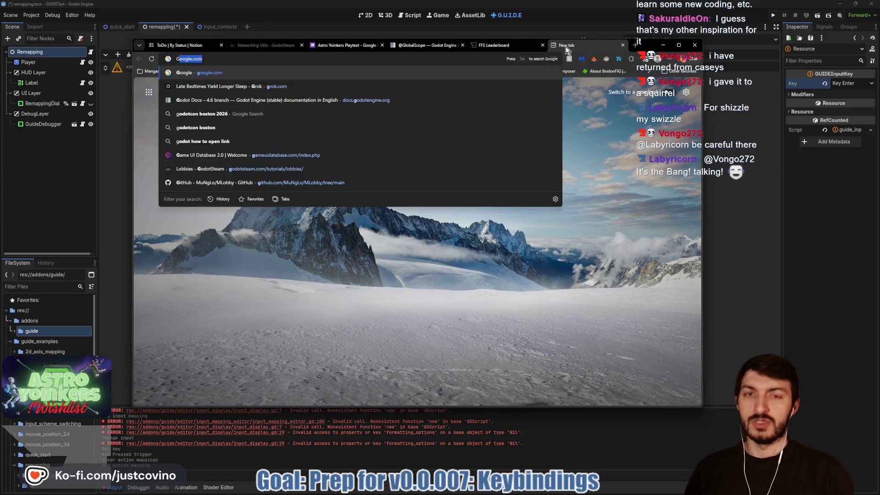
key(ctrl+a)
key(BackSpace)
text(Godot GUIDE Input plug)
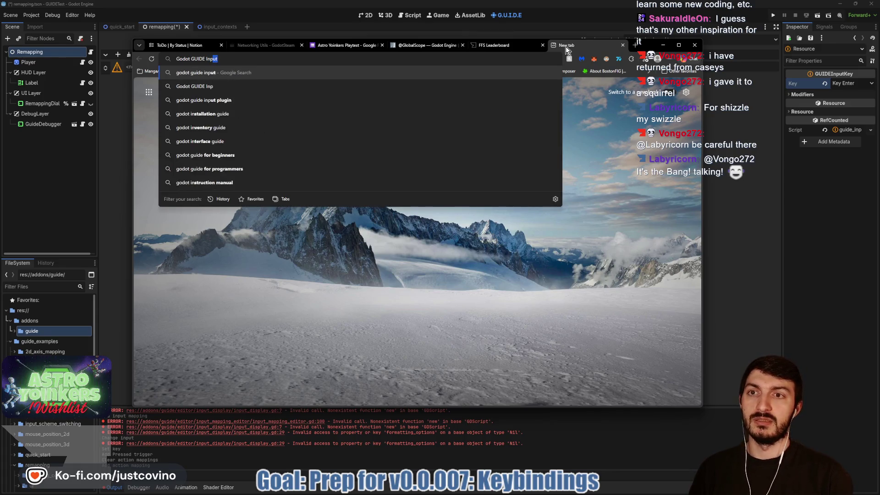
text(in)
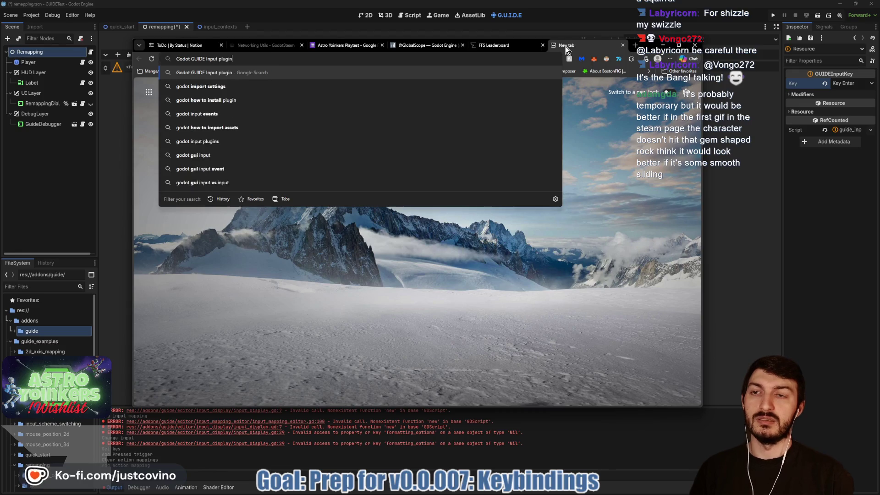
key(Return)
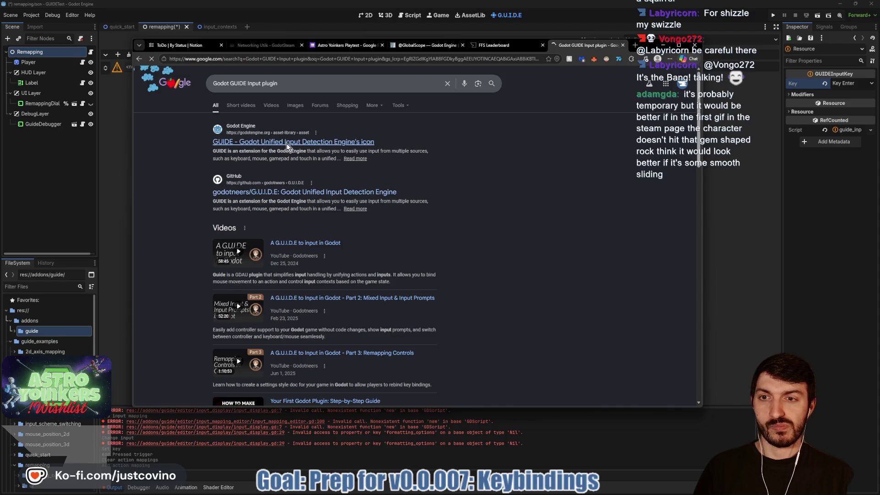
Step: Open the G.U.I.D.E Asset Library result, go to its GitHub repository and enlarge the window
click(287, 142)
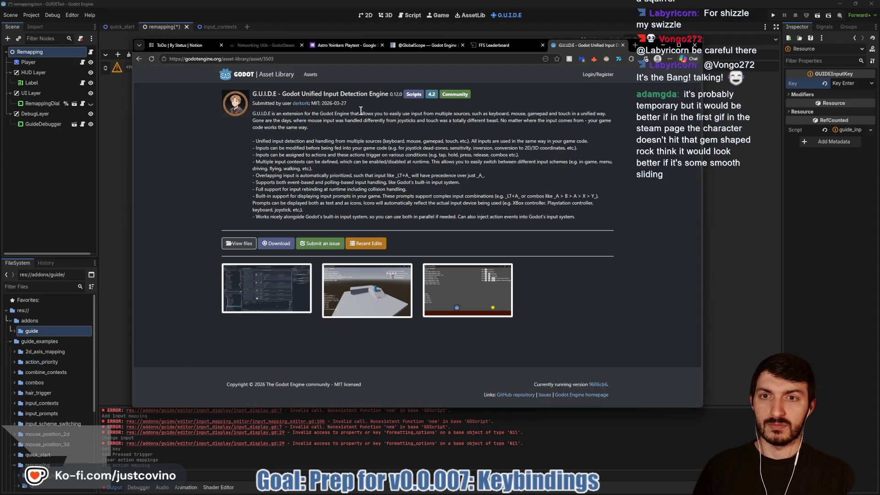
click(231, 244)
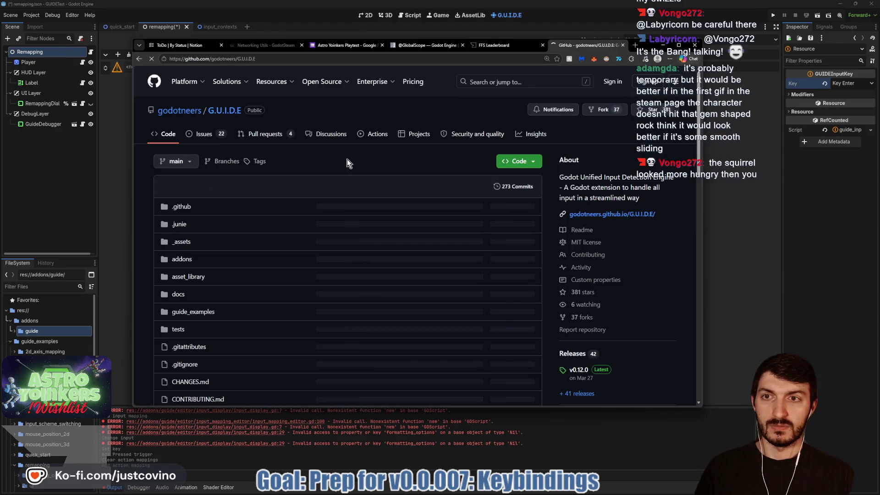
scroll(334, 177, down, 6)
scroll(321, 206, down, 6)
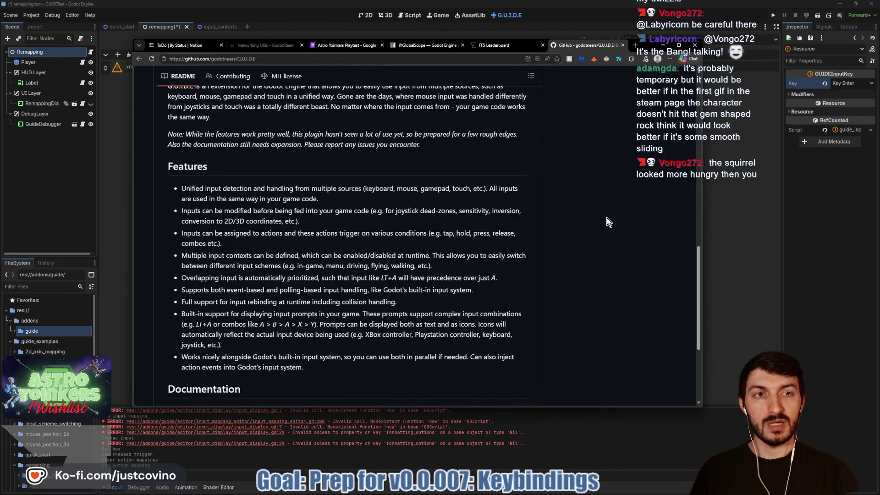
drag(701, 409, 731, 466)
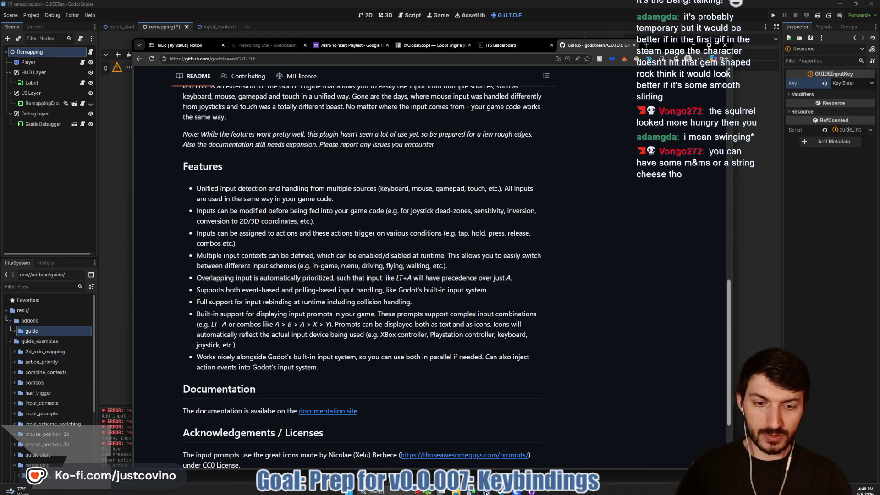
key(alt+Tab)
Step: Annotate the Astro Yoinkers trailer and description on the Steam store page with the screen pen
scroll(377, 224, down, 15)
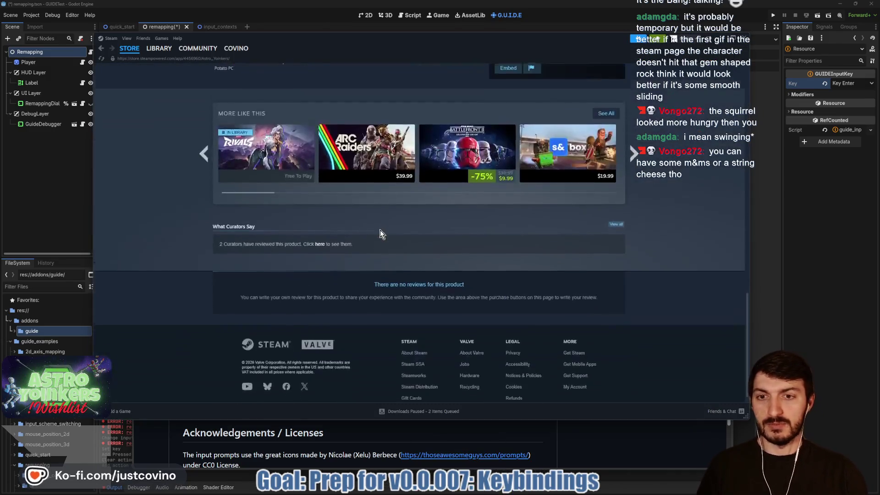
scroll(385, 233, up, 10)
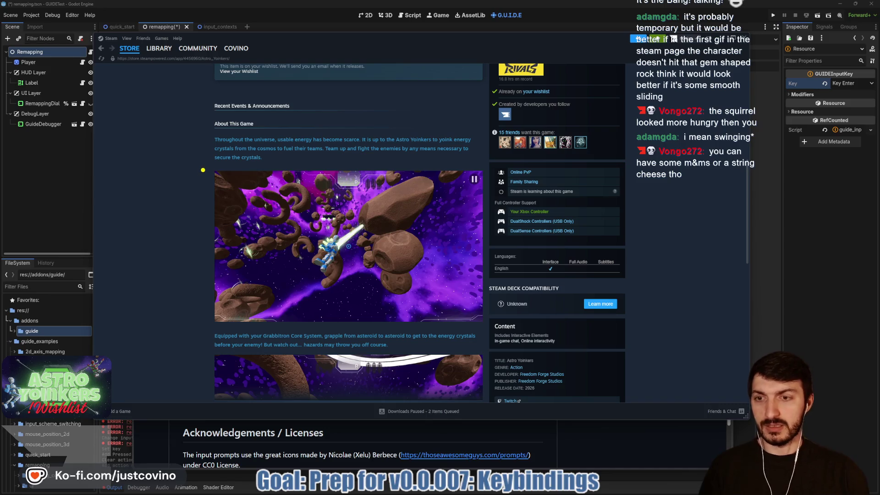
mouse_move(203, 170)
mouse_down()
mouse_move(234, 198)
mouse_move(489, 322)
mouse_up()
mouse_move(239, 125)
mouse_down()
mouse_move(213, 140)
mouse_move(232, 128)
mouse_up()
drag(448, 126, 426, 121)
drag(284, 119, 284, 155)
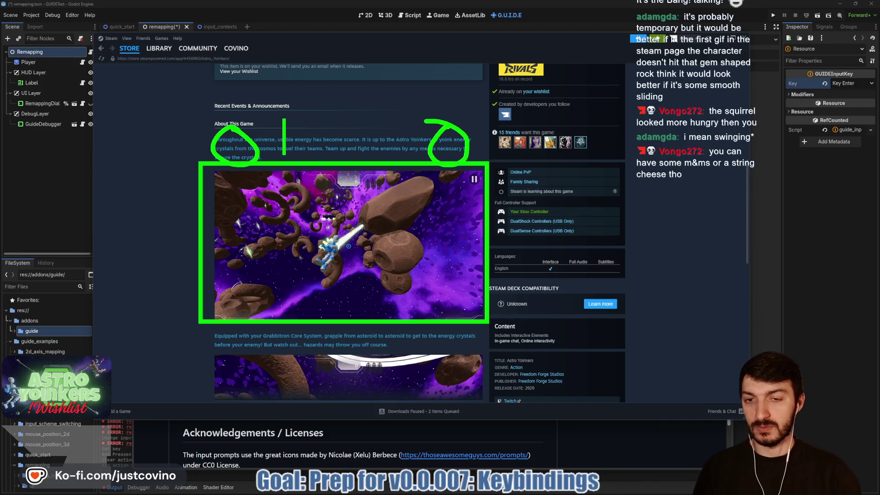
text(Yoink!)
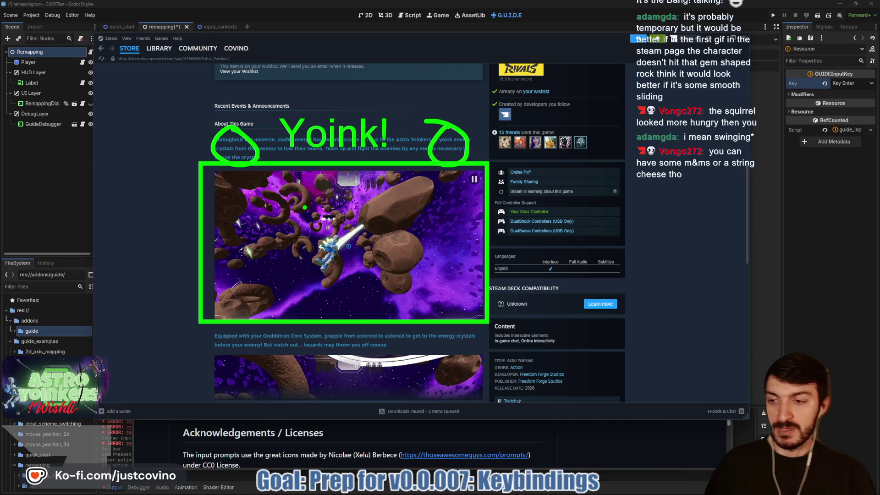
Step: Clear the annotations, dismiss Steam and return to the G.U.I.D.E README in the browser
key(Escape)
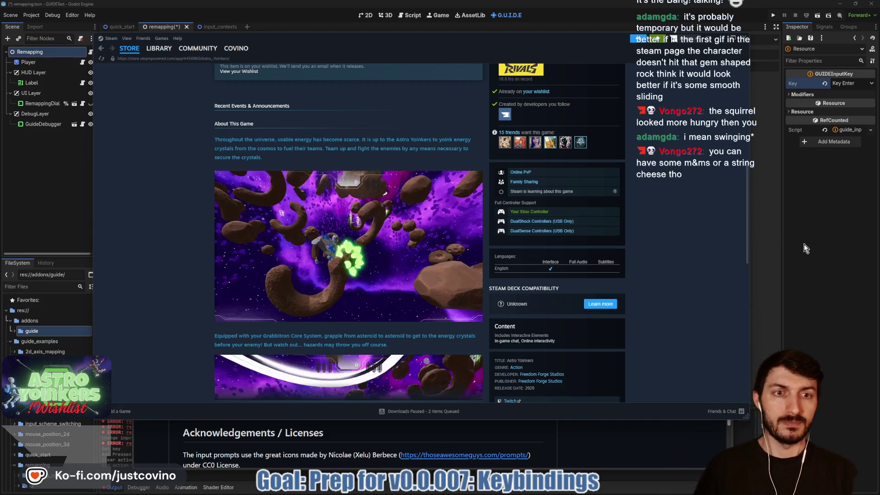
click(804, 243)
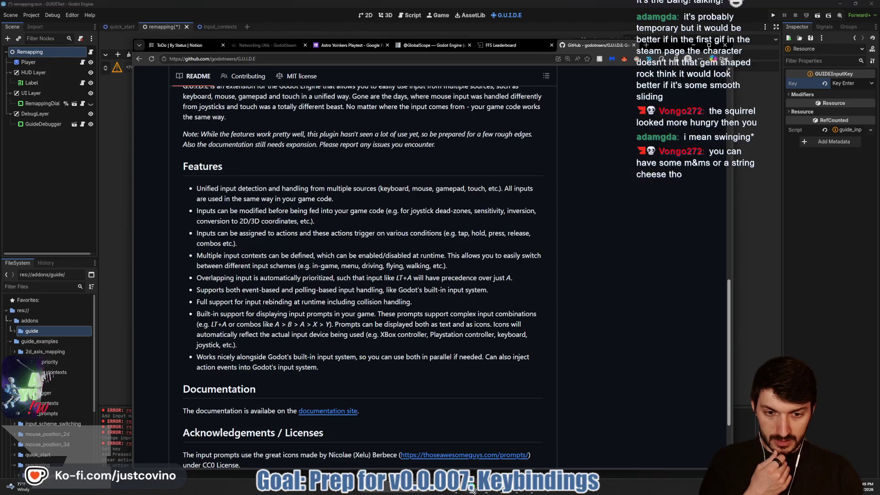
click(424, 494)
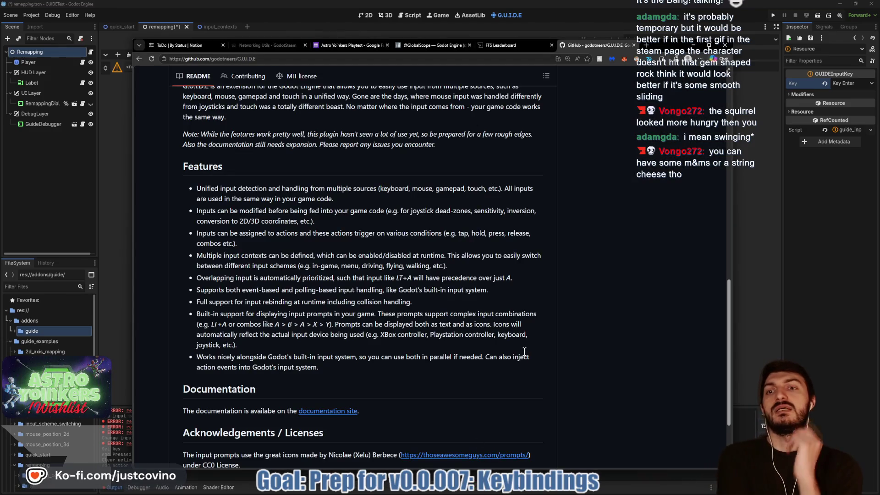
Step: Scroll the GitHub README and follow its 'documentation site' link
scroll(548, 228, up, 1)
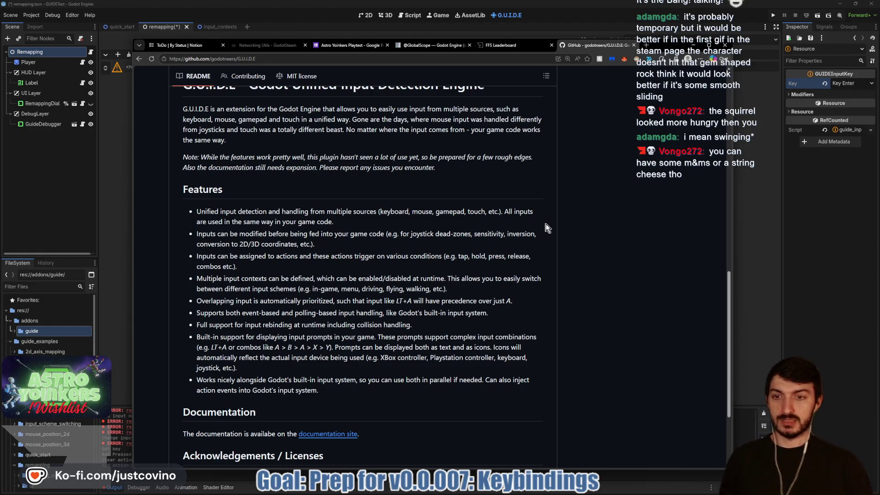
scroll(547, 228, down, 3)
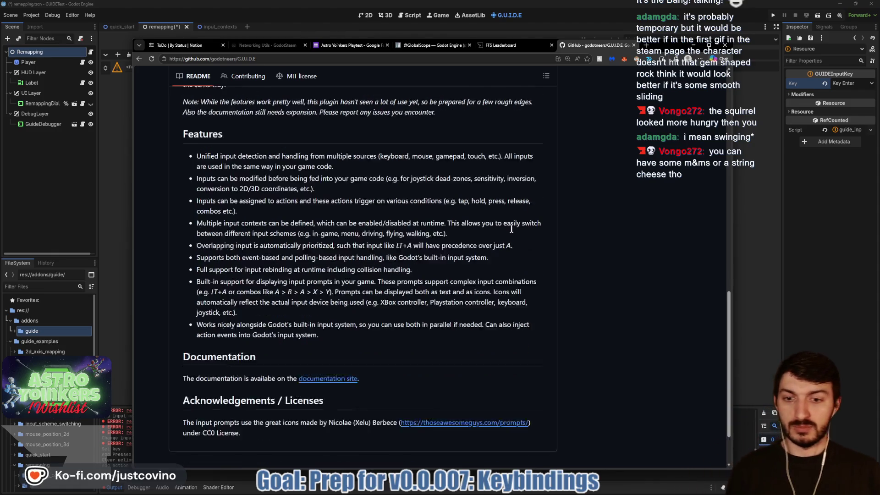
click(328, 320)
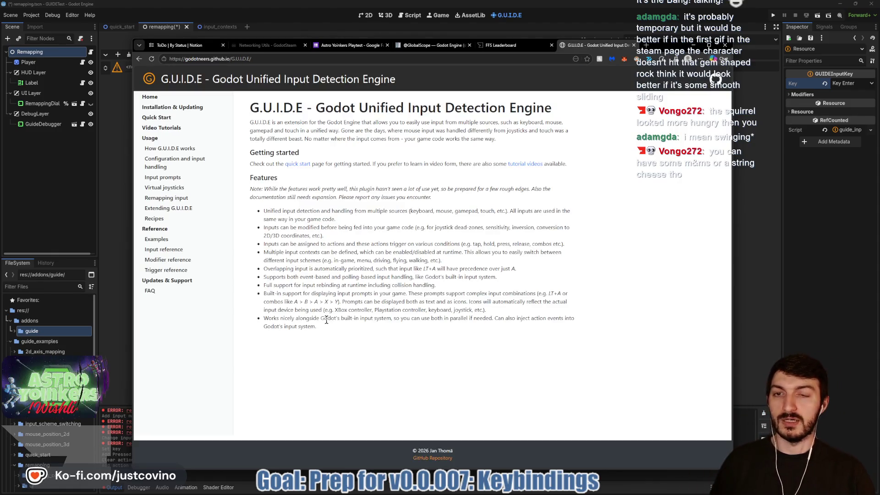
Step: Open the 'How G.U.I.D.E works' page and switch the docs to dark mode
click(200, 149)
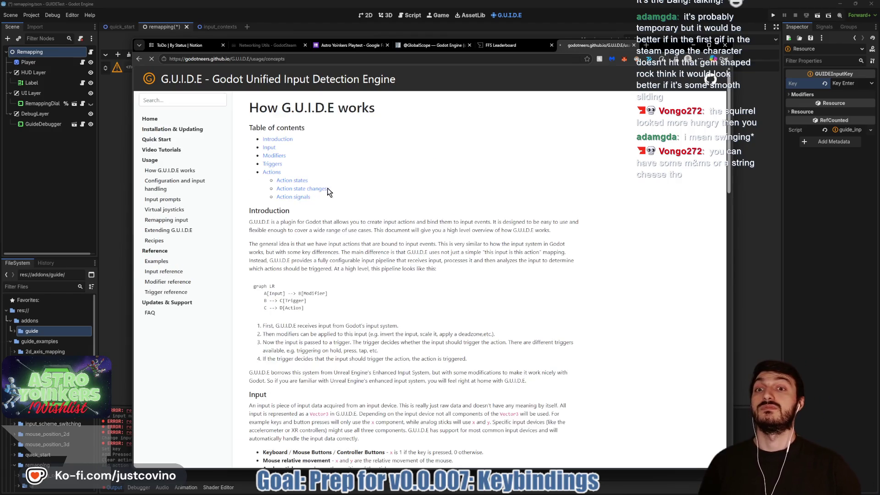
scroll(529, 201, down, 2)
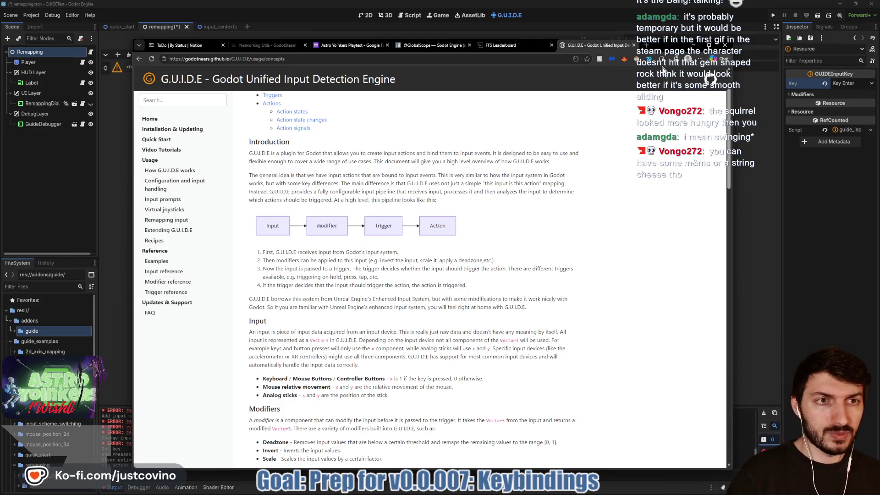
click(635, 60)
click(610, 86)
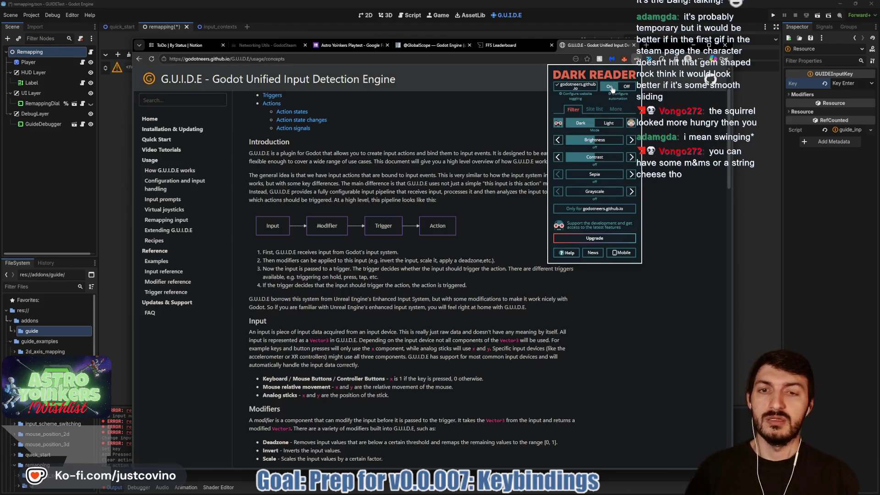
click(573, 142)
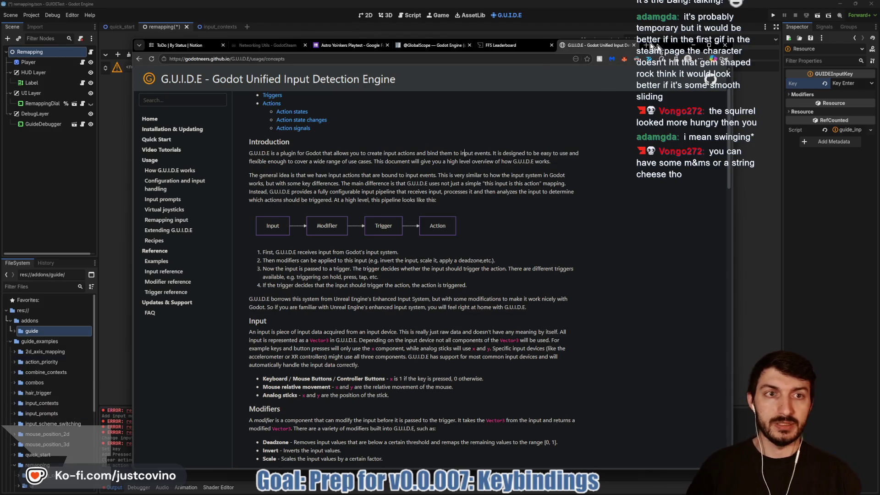
Step: Maximize the Chrome window and zoom the page to 175% at the Introduction
double_click(658, 48)
key(ctrl+plus)
key(ctrl+plus)
key(ctrl+plus)
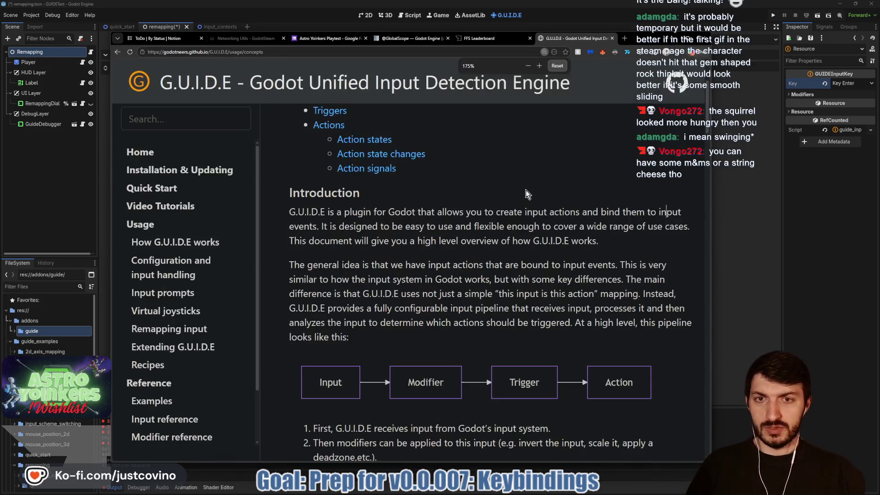
scroll(513, 190, down, 1)
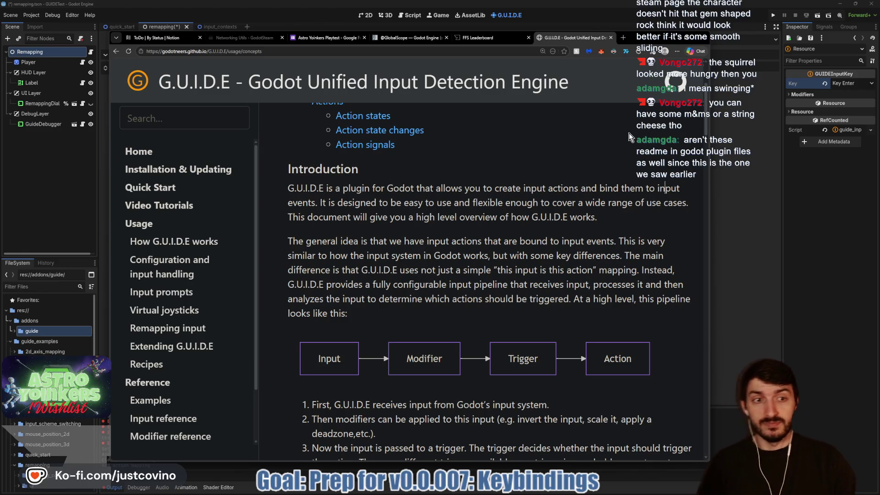
scroll(627, 138, down, 1)
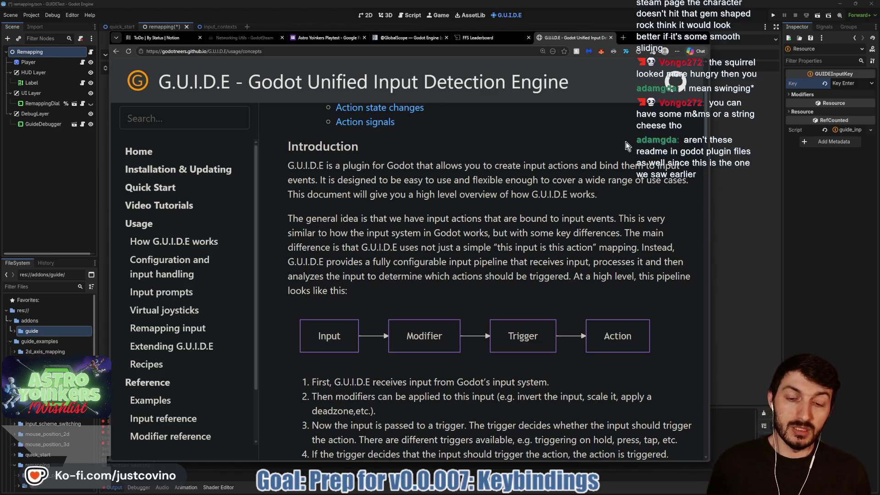
Step: Scroll through Modifiers, Triggers, Action states and the signals table down to the state diagram
scroll(626, 141, down, 3)
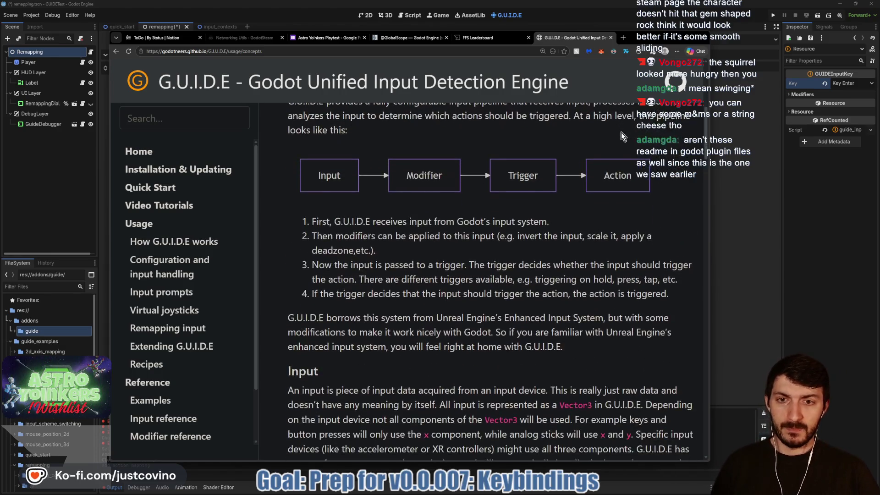
scroll(622, 136, down, 1)
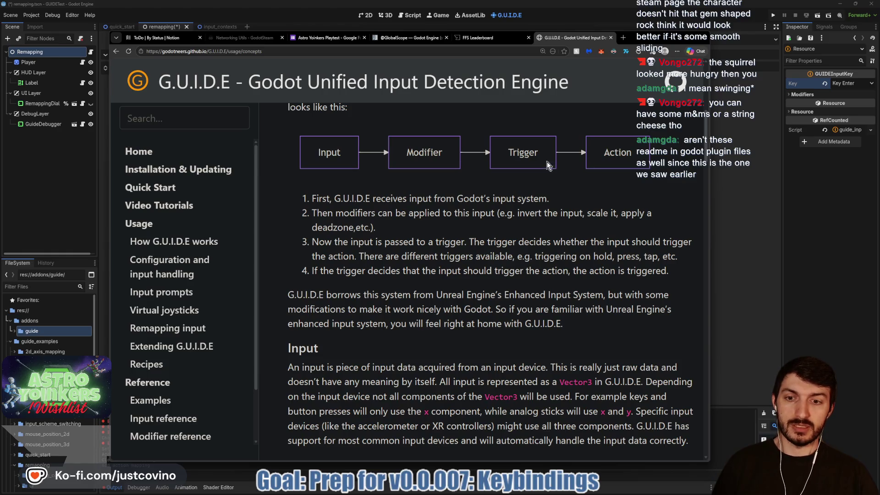
scroll(626, 232, down, 4)
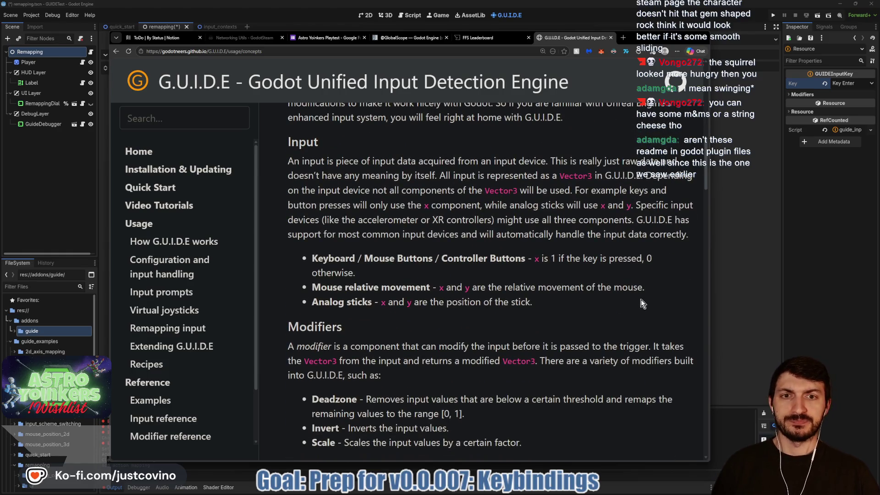
scroll(637, 297, down, 3)
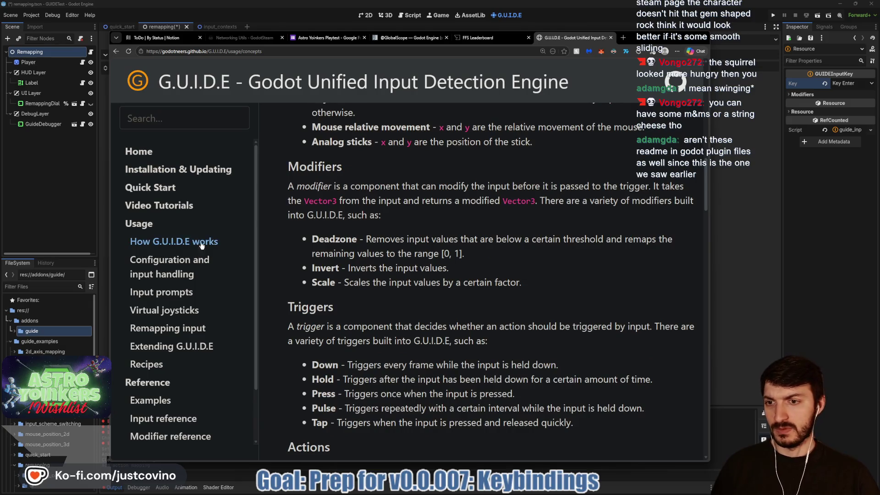
scroll(431, 279, down, 2)
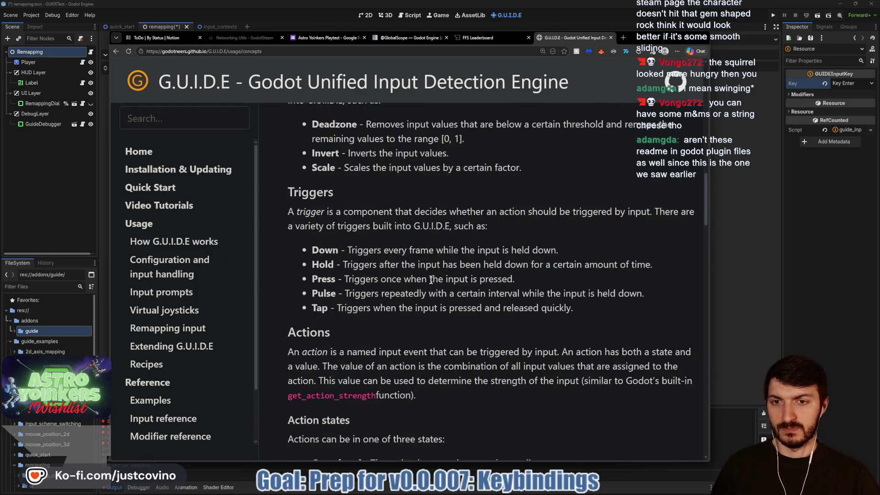
scroll(431, 280, down, 3)
scroll(430, 279, down, 1)
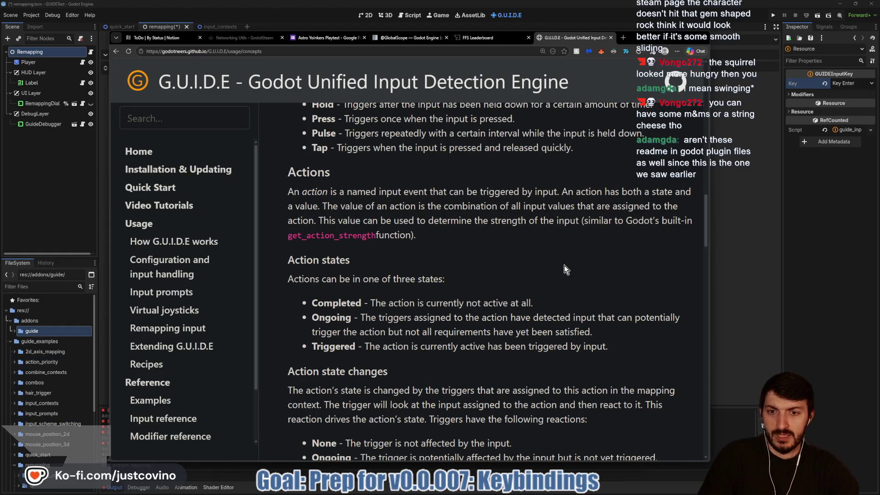
scroll(561, 270, down, 3)
scroll(555, 280, down, 1)
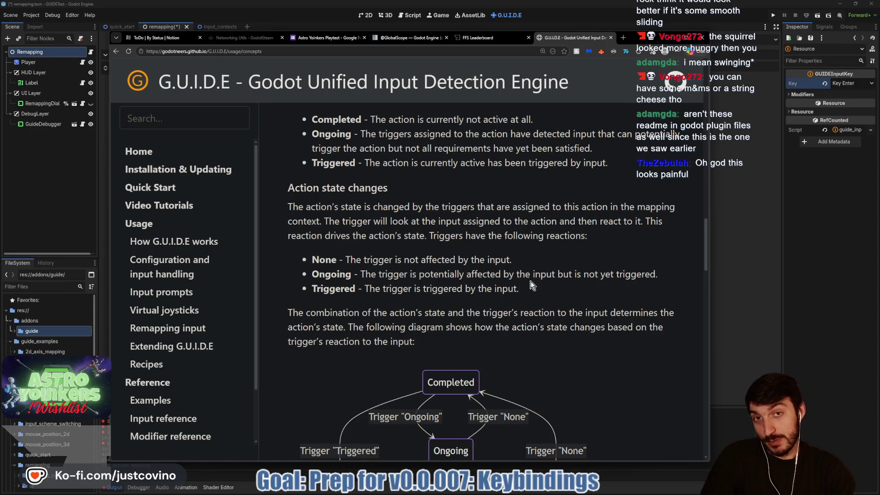
scroll(538, 271, down, 1)
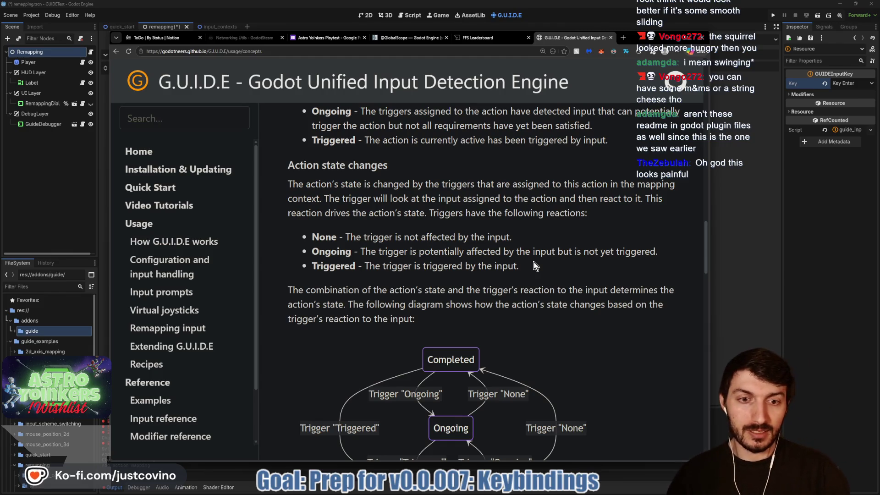
scroll(534, 263, down, 1)
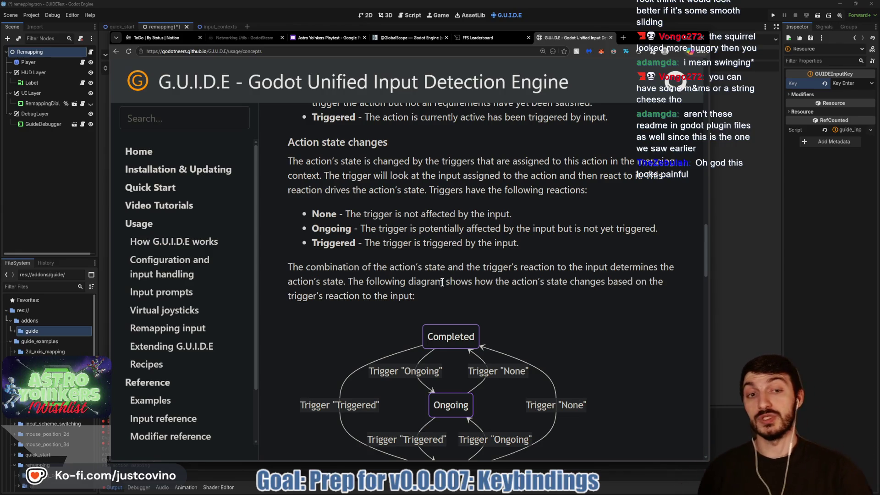
scroll(446, 272, down, 2)
scroll(579, 254, down, 2)
scroll(573, 250, down, 1)
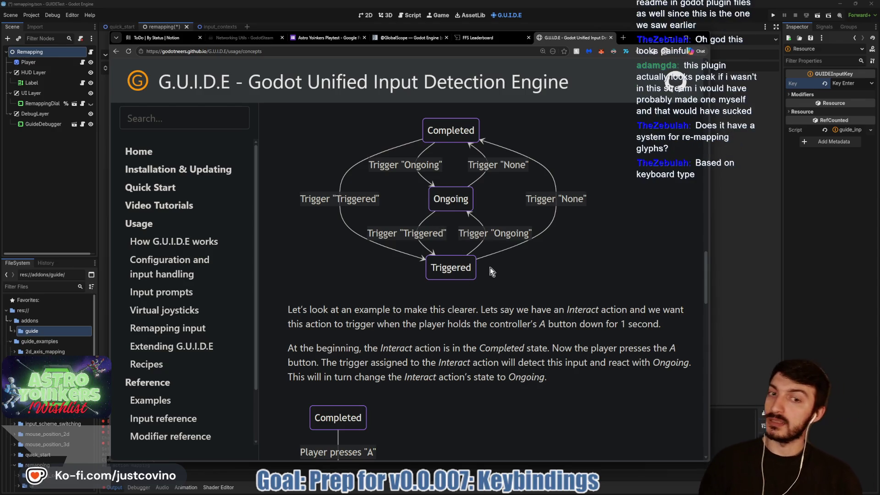
scroll(549, 264, down, 2)
scroll(526, 257, down, 1)
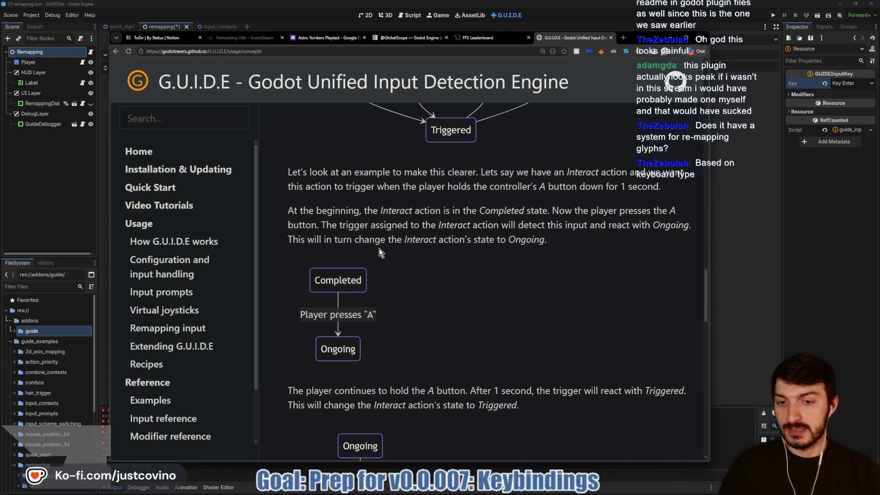
scroll(473, 235, down, 4)
scroll(473, 236, down, 3)
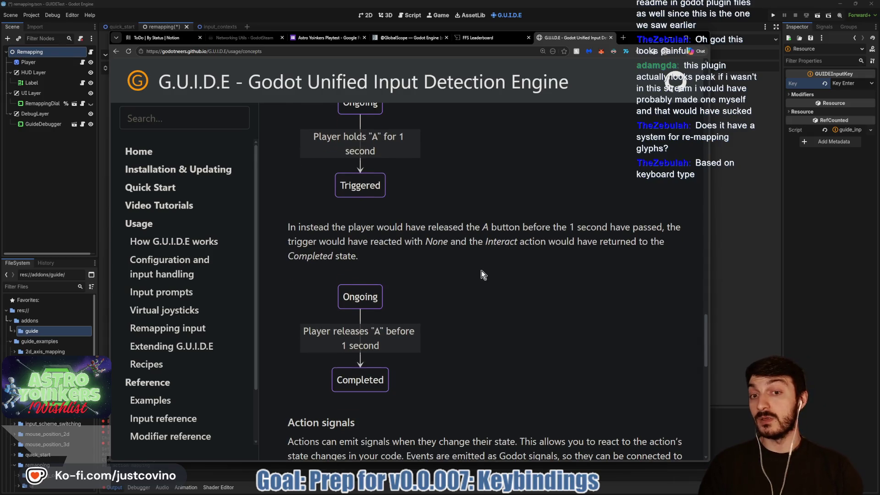
scroll(476, 273, down, 2)
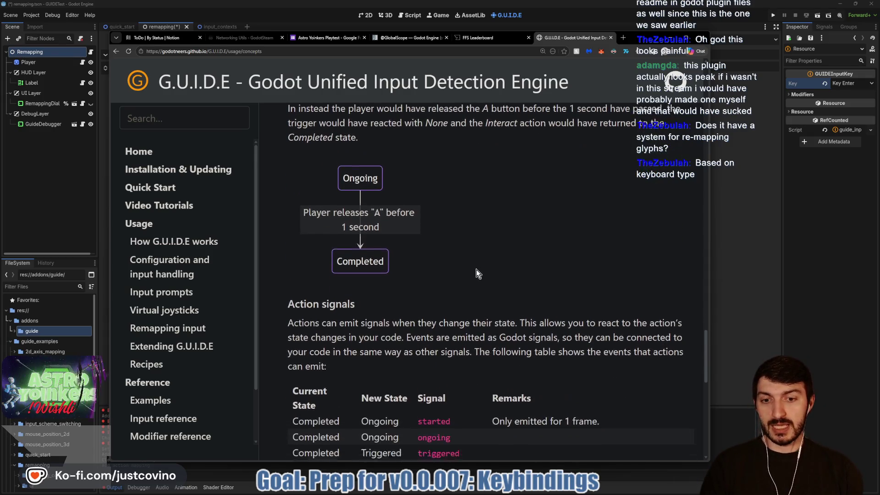
scroll(477, 273, down, 2)
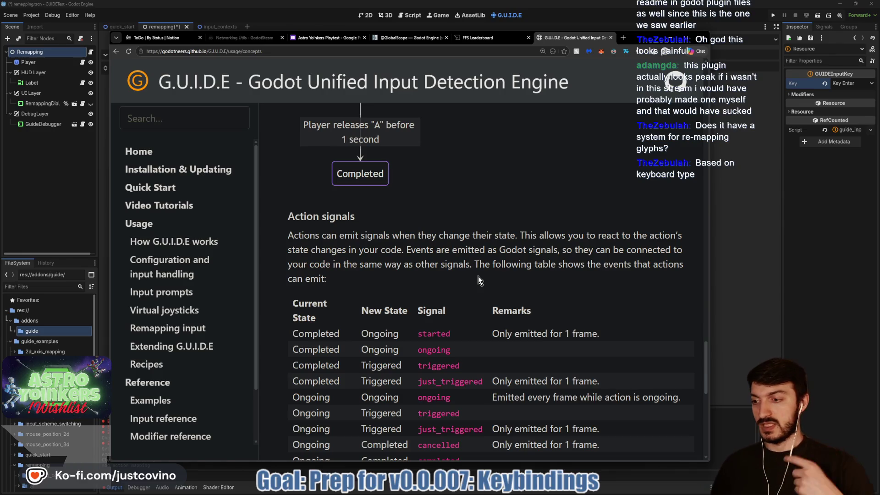
scroll(477, 277, down, 2)
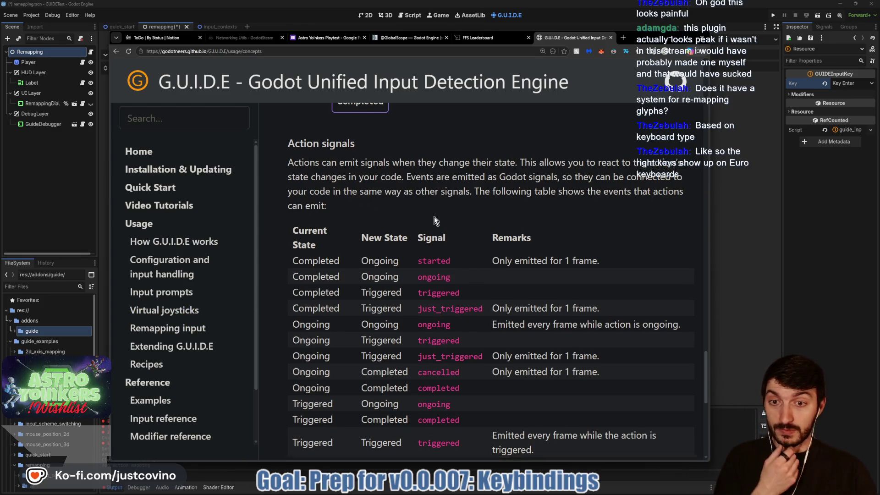
scroll(432, 218, down, 2)
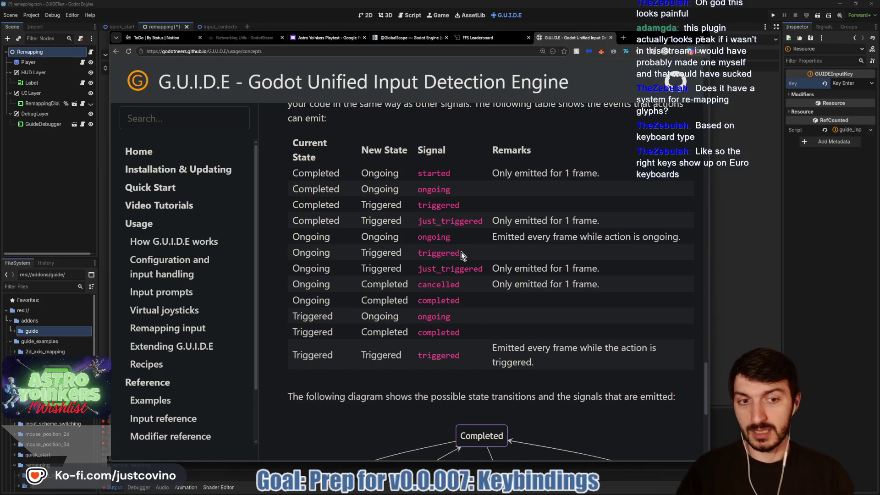
scroll(465, 255, down, 3)
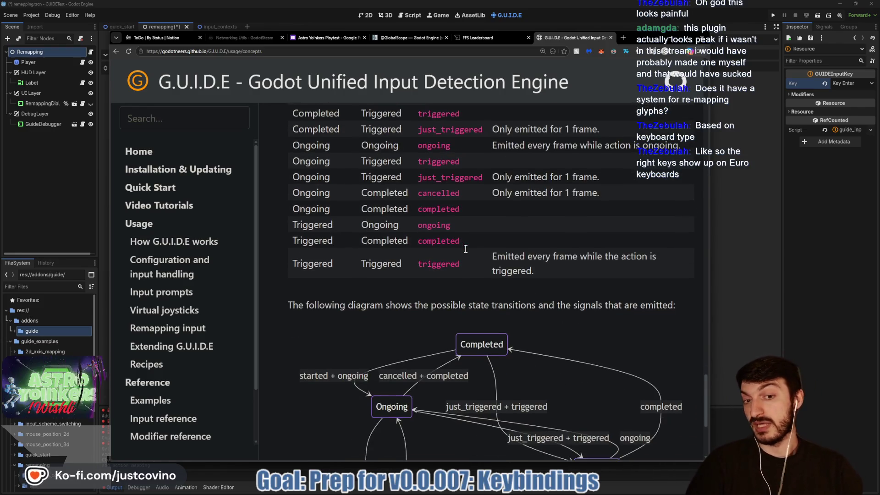
scroll(527, 249, down, 2)
scroll(600, 238, down, 3)
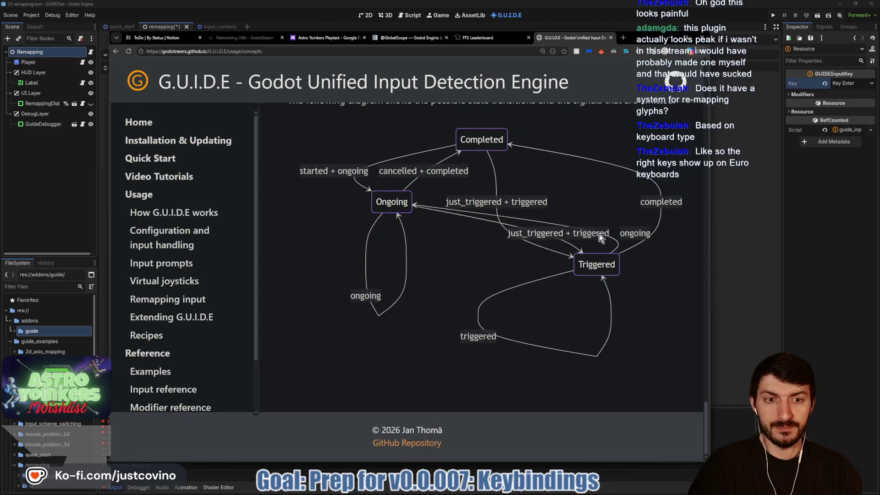
scroll(411, 282, up, 2)
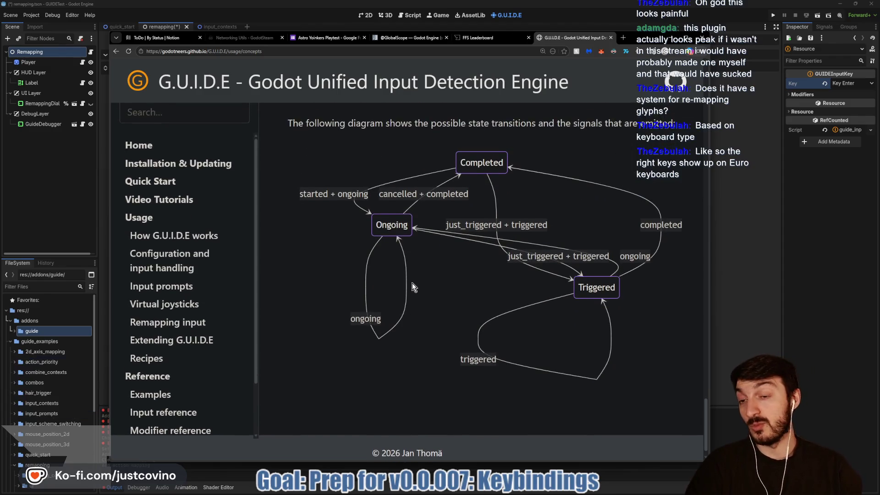
Step: Open the Input prompts page from the sidebar, skim its contents, then minimize Chrome
click(178, 293)
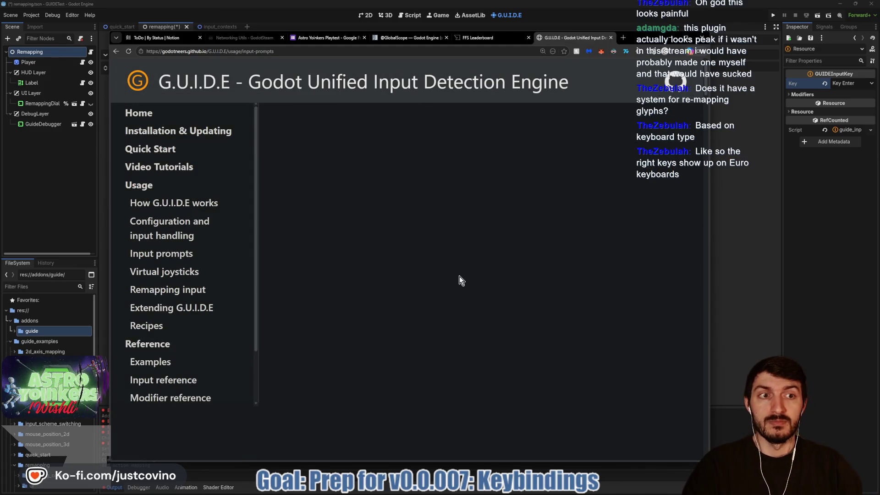
scroll(461, 280, down, 5)
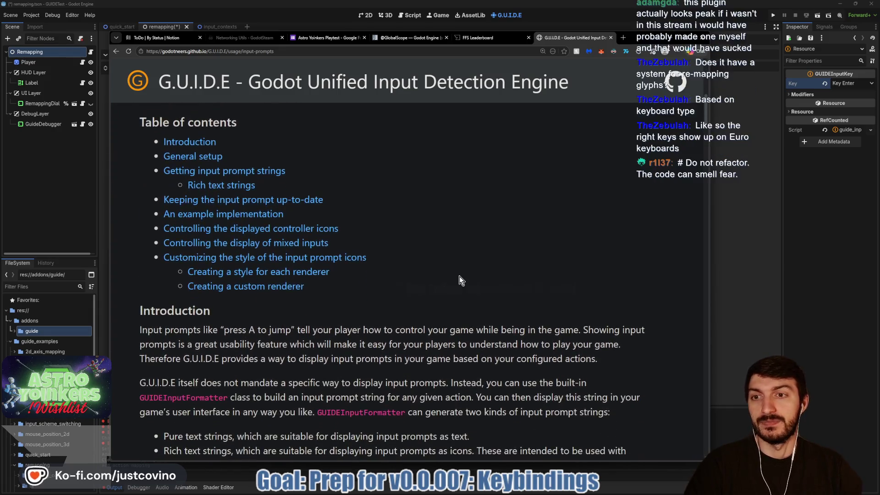
scroll(461, 281, down, 1)
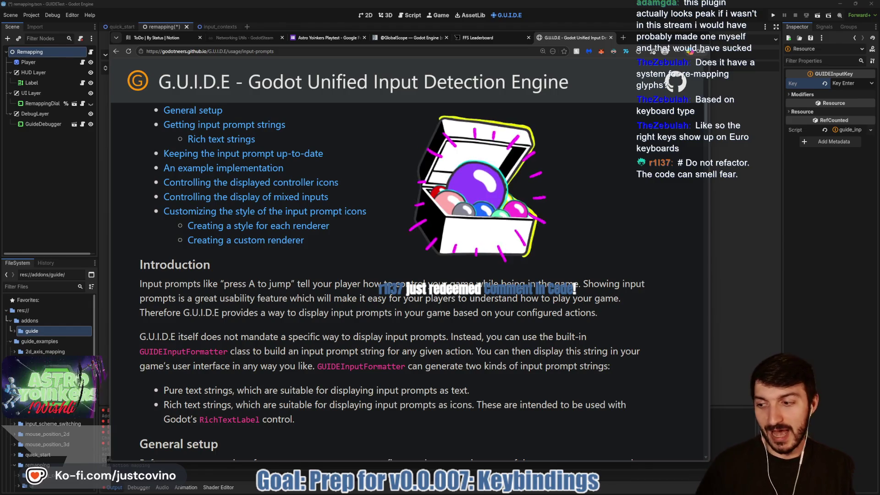
click(857, 252)
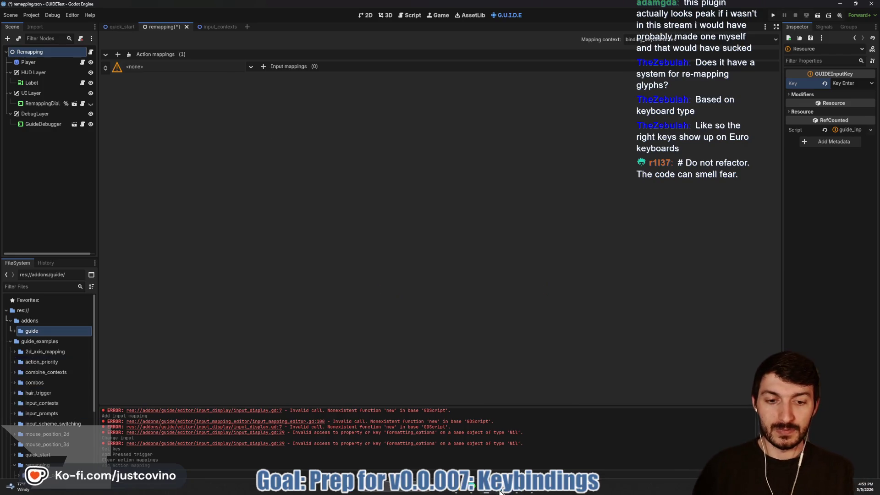
Step: In keybinding_box.gd, add a comment above get_action_key with the pasted 'Do not refactor' quote
mouse_move(499, 491)
click(458, 449)
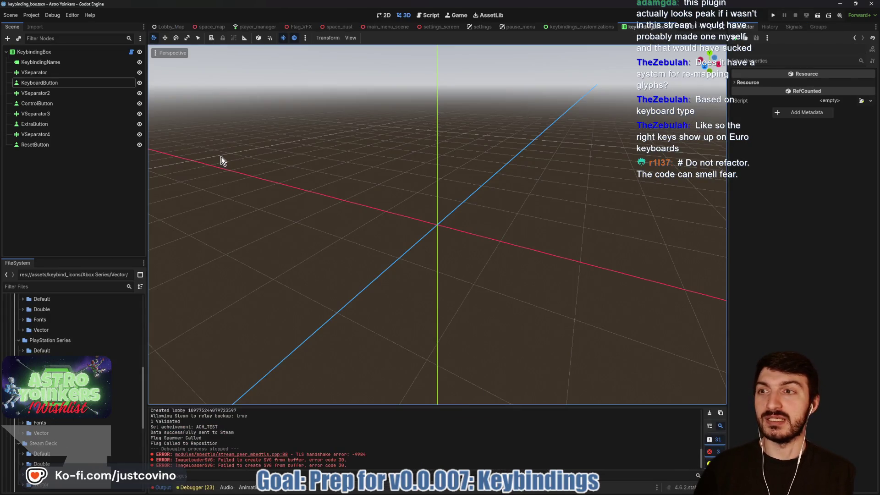
click(131, 52)
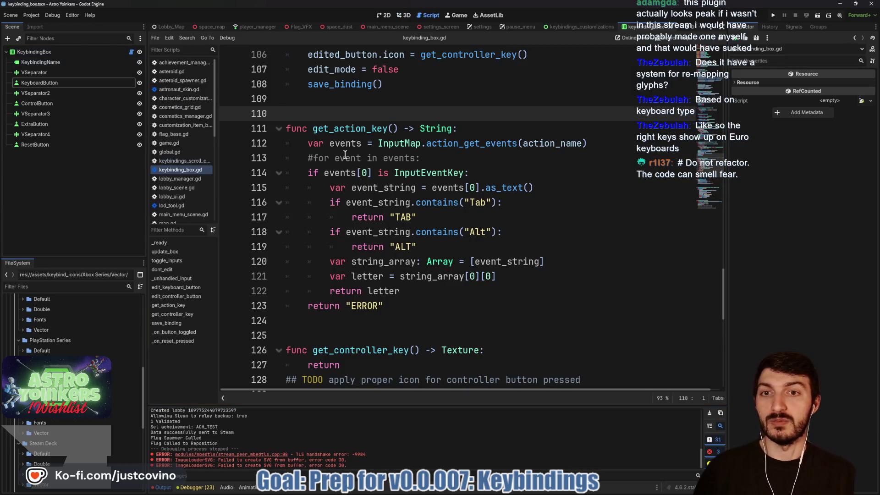
key(Return)
key(Up)
text(#)
text(# Do not refactor. The code can smell fear.)
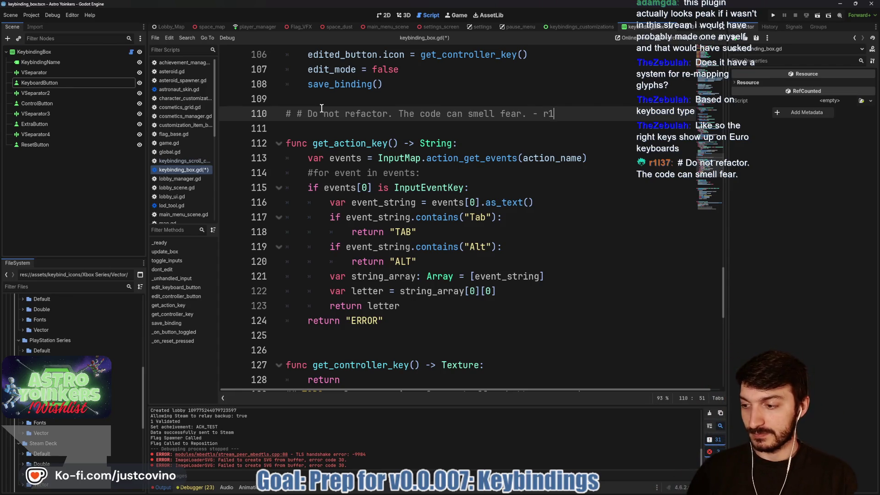
Step: Date the comment '13 MAY 2026' and save the script
text(137)
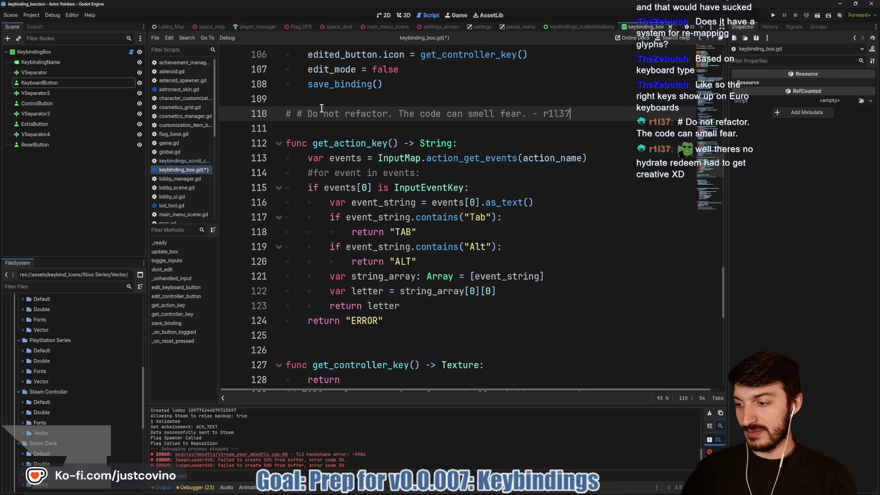
scroll(322, 108, up, 1)
scroll(321, 108, up, 2)
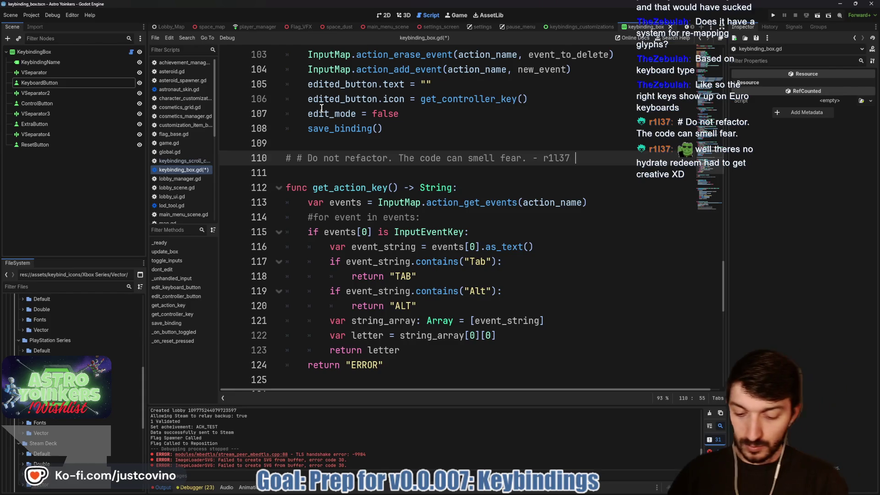
text(5 MAY 2026)
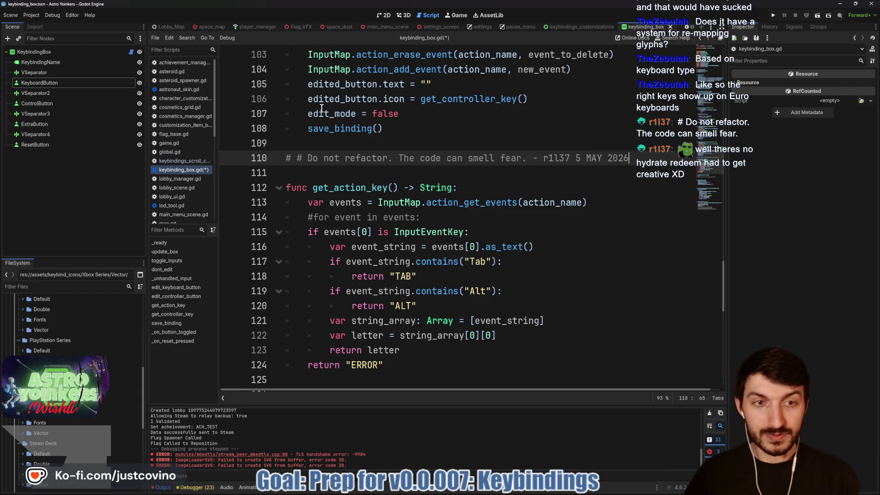
key(ctrl+s)
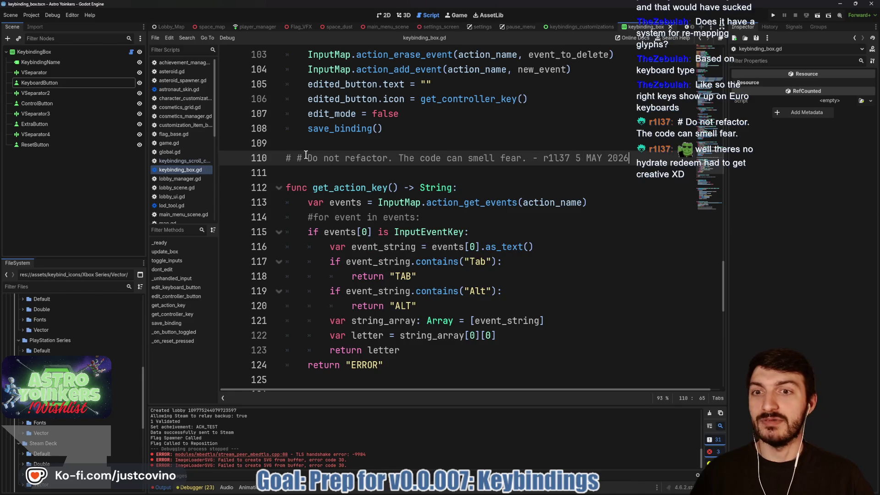
Step: Remove the doubled comment marker, add a blank line after save_binding(), and save again
key(BackSpace)
key(BackSpace)
key(BackSpace)
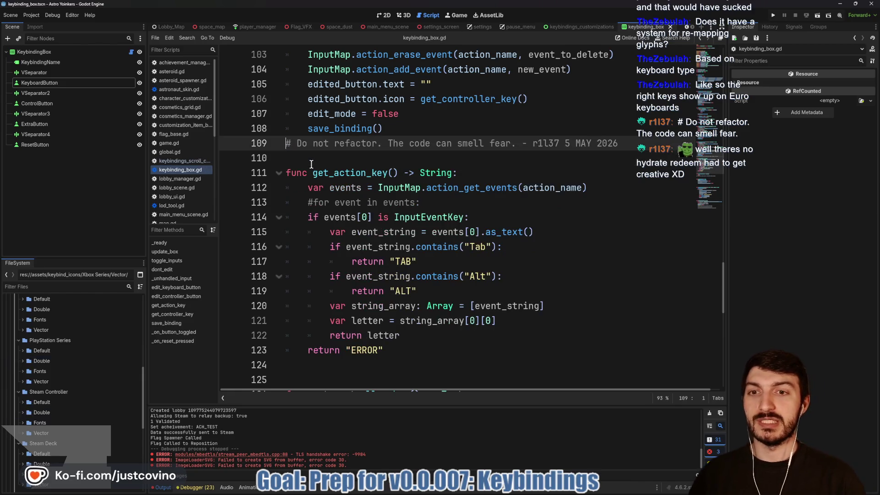
click(406, 128)
key(Return)
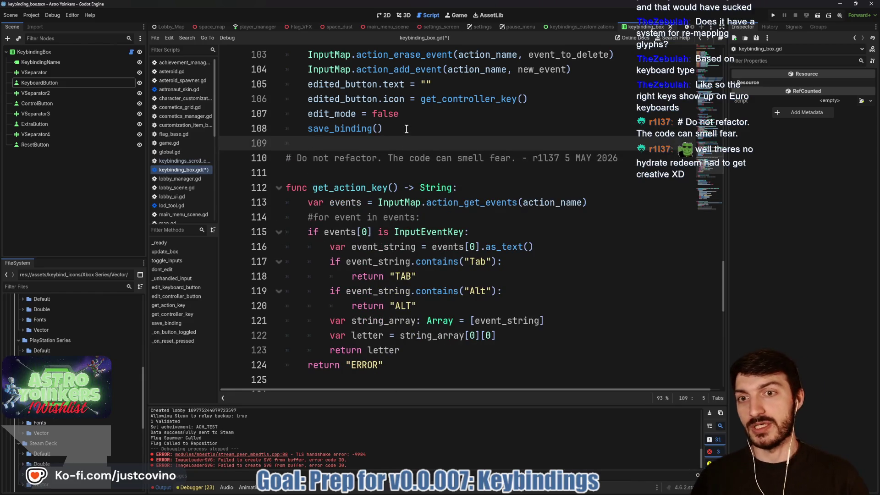
key(ctrl+s)
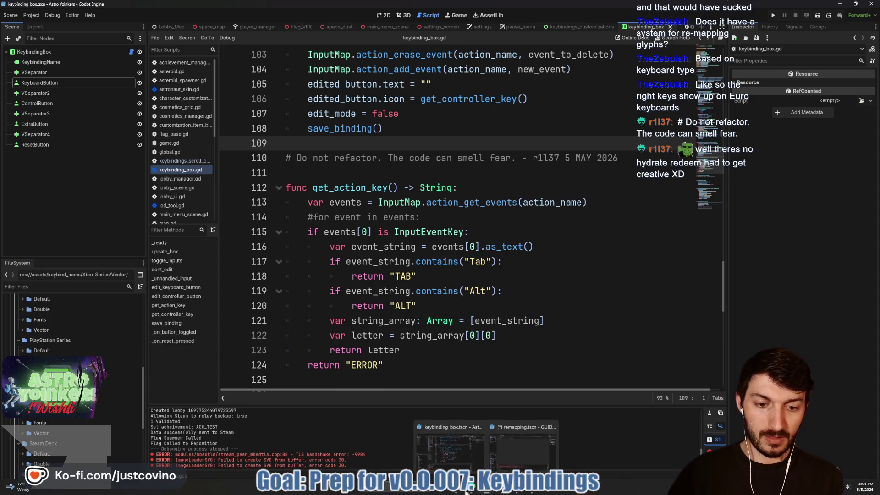
click(487, 491)
scroll(479, 292, down, 3)
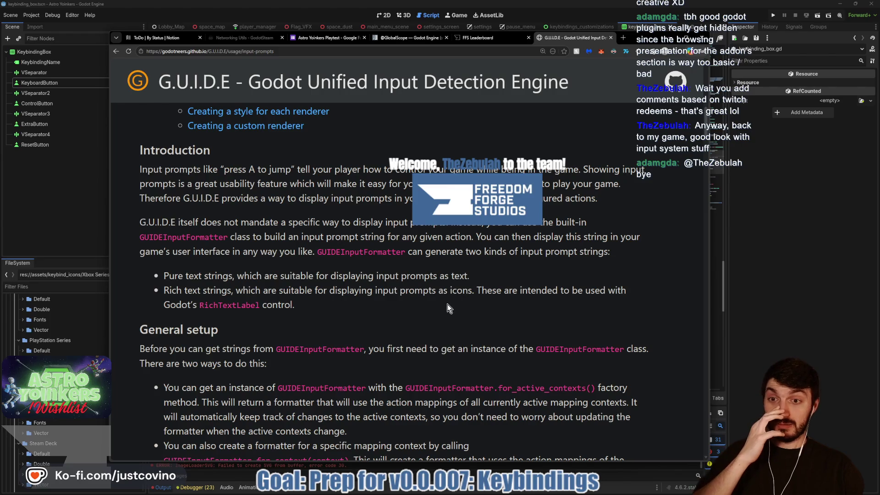
Step: Read past General setup and Getting input prompt strings to the WASD and mouse prompt example image
scroll(439, 311, down, 1)
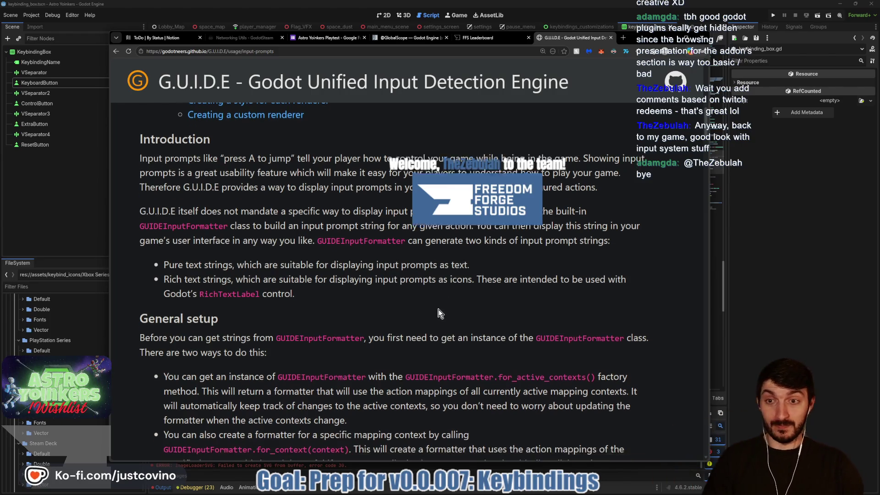
scroll(438, 313, down, 1)
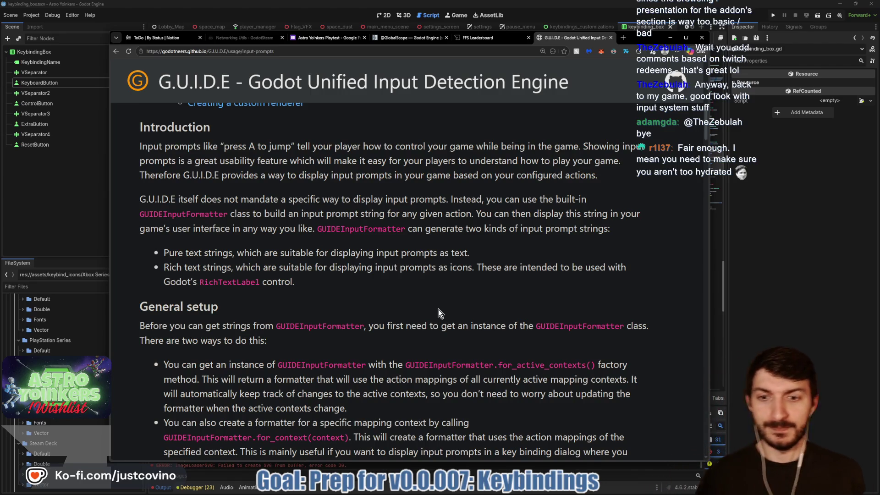
scroll(451, 303, down, 3)
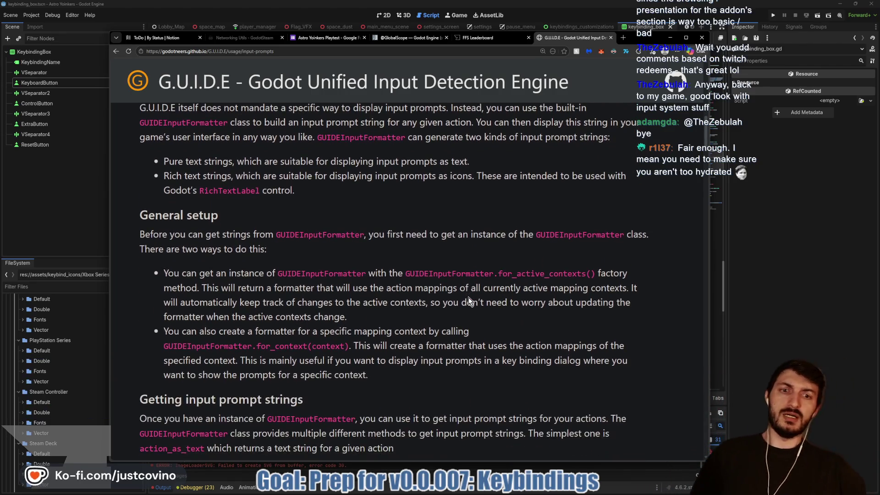
scroll(468, 299, down, 4)
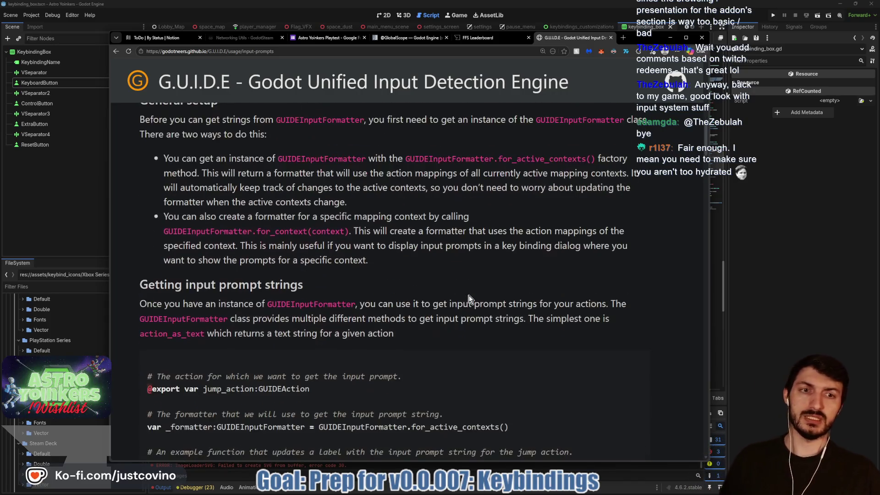
scroll(468, 298, down, 5)
scroll(396, 270, down, 20)
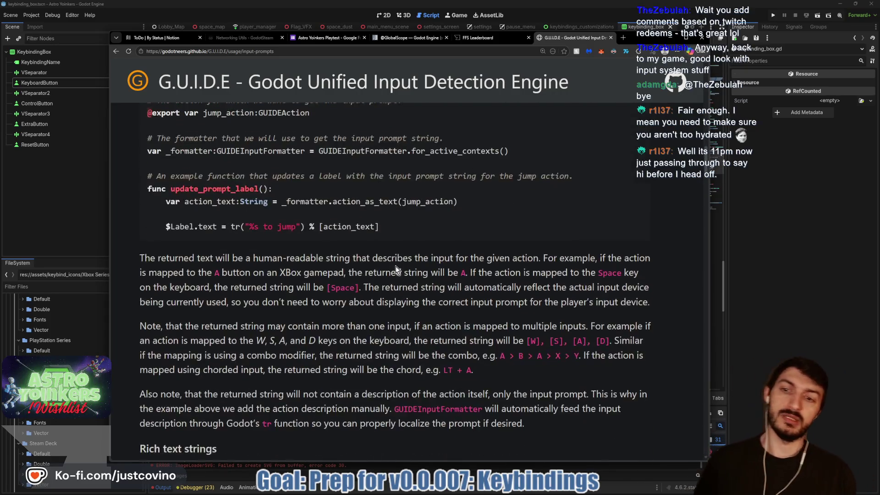
scroll(366, 261, down, 6)
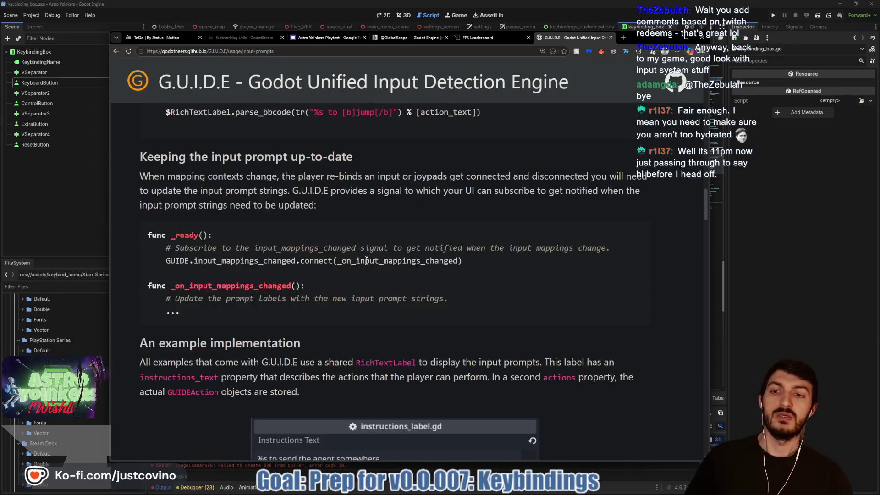
scroll(366, 260, down, 11)
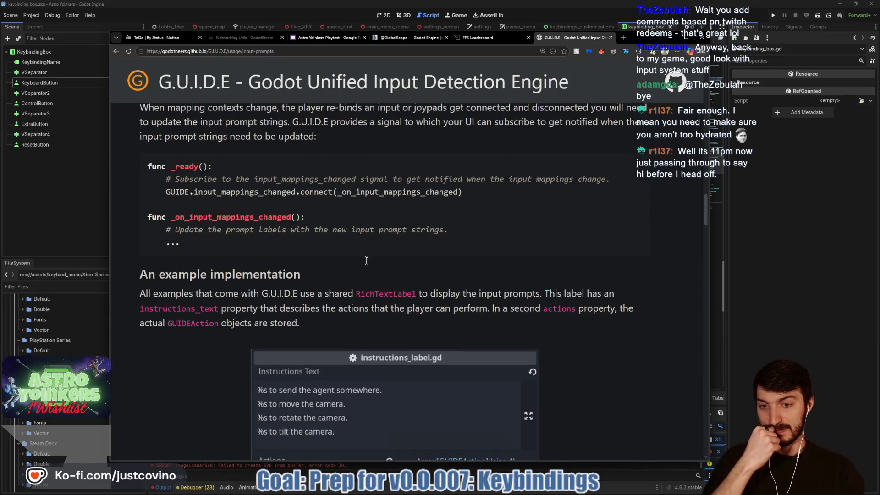
scroll(365, 264, up, 5)
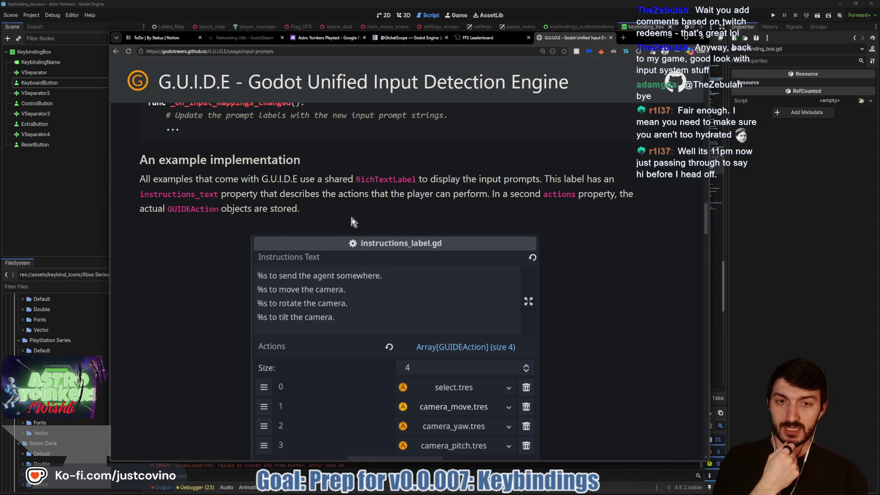
scroll(352, 222, down, 2)
scroll(351, 222, down, 5)
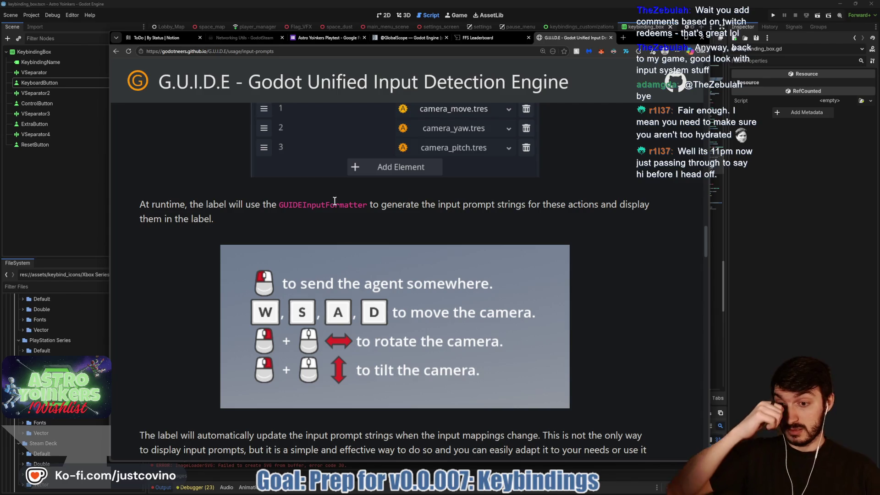
scroll(333, 202, down, 3)
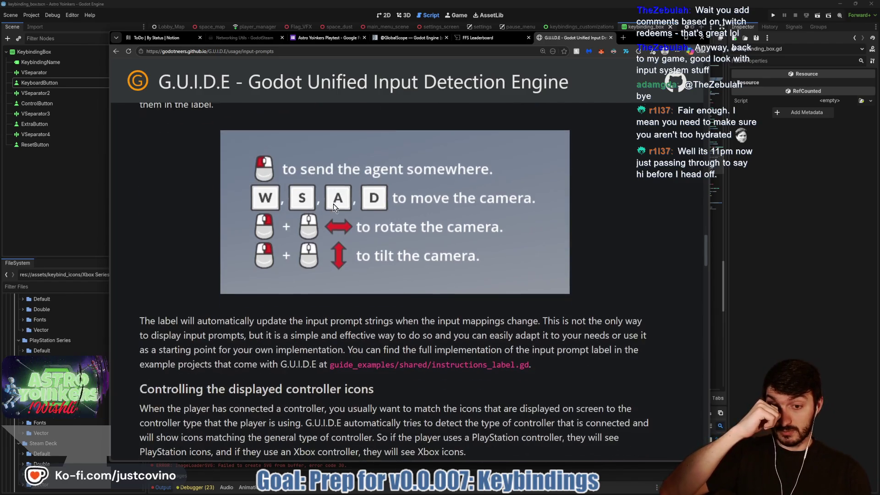
Step: Read the 'Controlling the displayed controller icons' section and its joy_rendering DEFAULT, PREFER_JOY_TYPE, FORCE_JOY_TYPE examples
scroll(333, 206, down, 4)
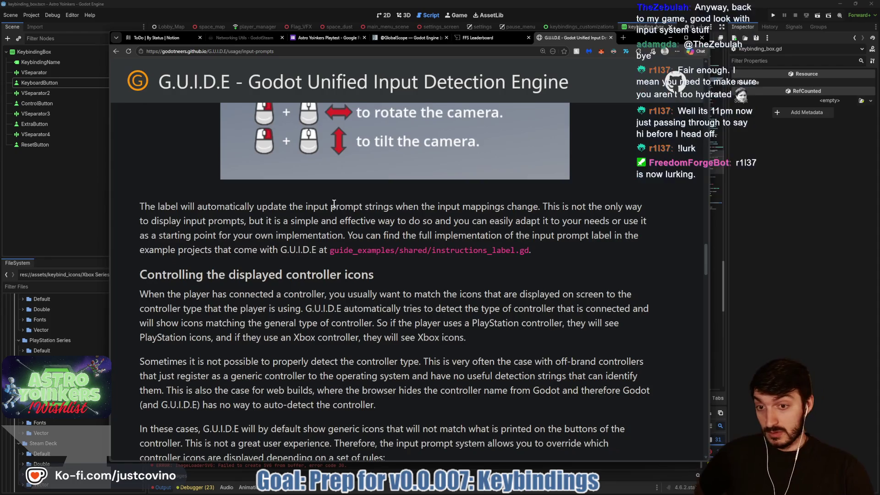
scroll(332, 204, down, 2)
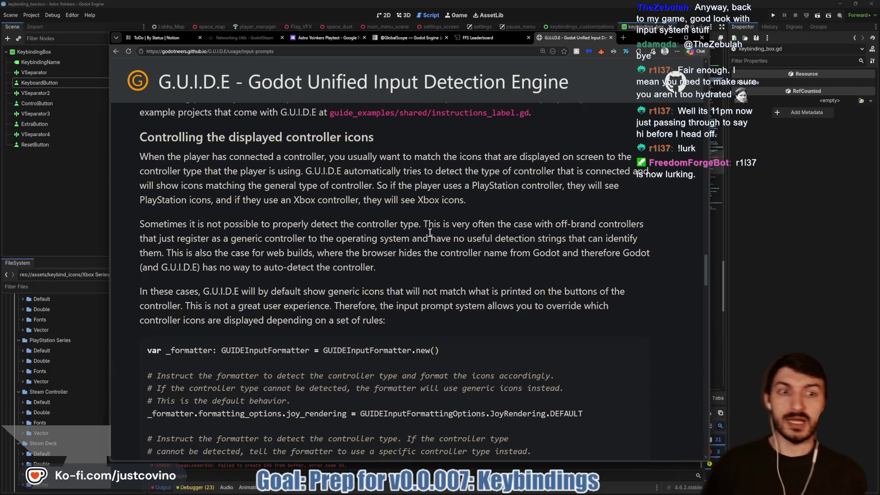
scroll(432, 254, down, 2)
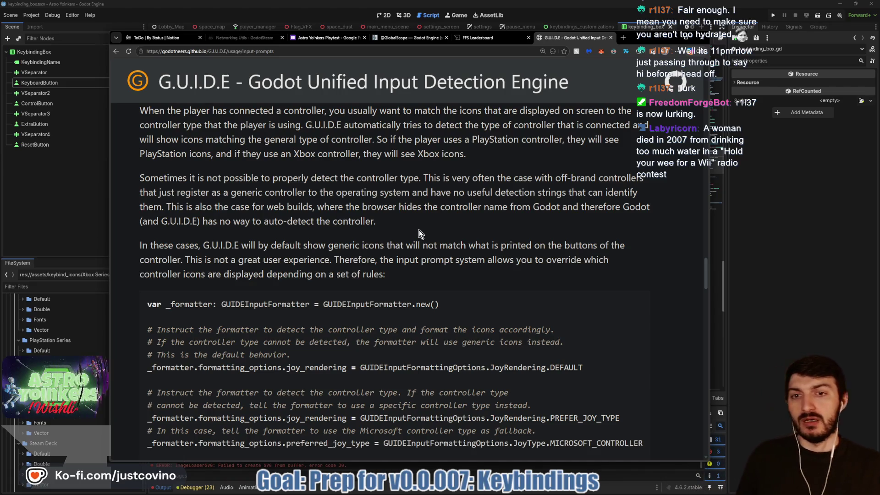
scroll(420, 234, down, 4)
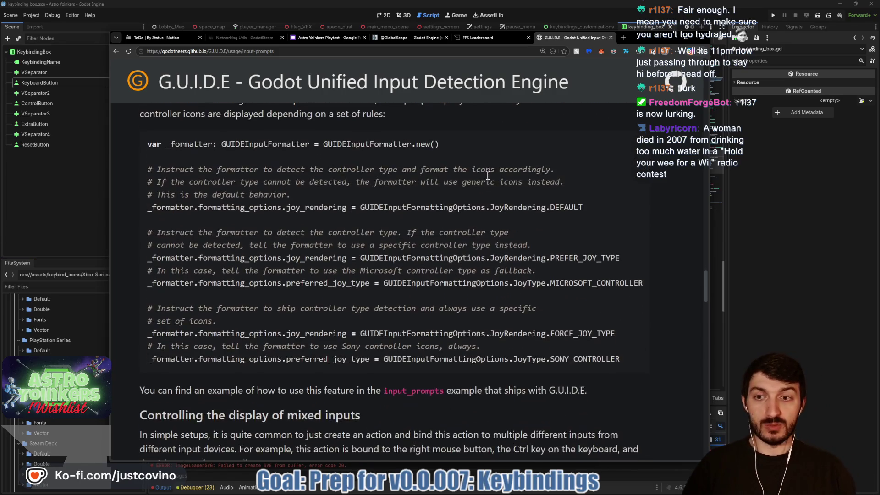
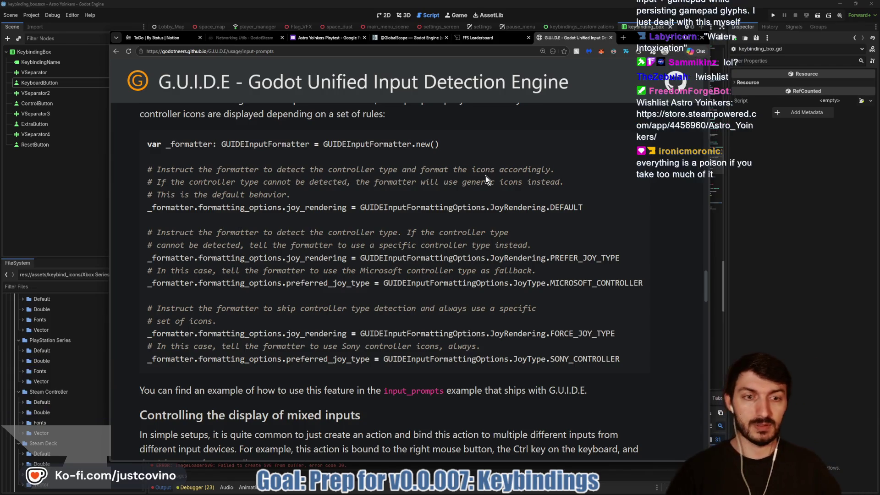
Step: Scroll past the formatter code to 'Controlling the display of mixed inputs' and its fire-action mappings example
scroll(477, 162, down, 1)
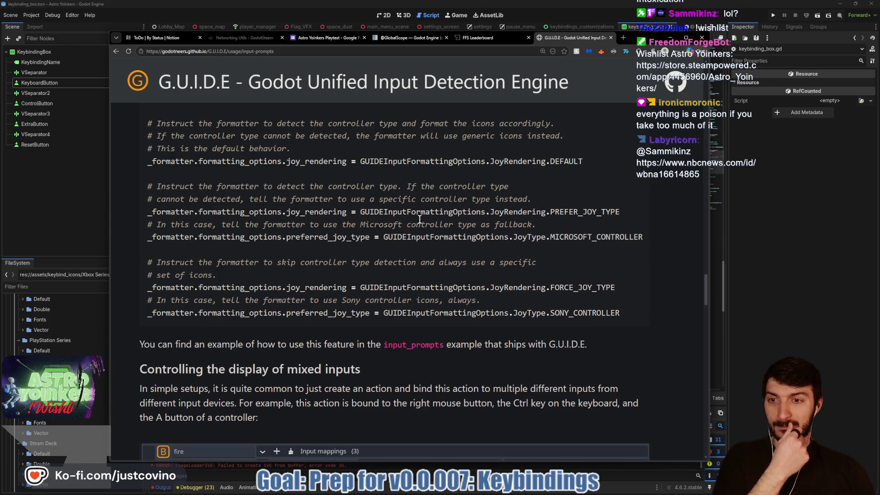
scroll(372, 223, down, 3)
scroll(362, 237, down, 2)
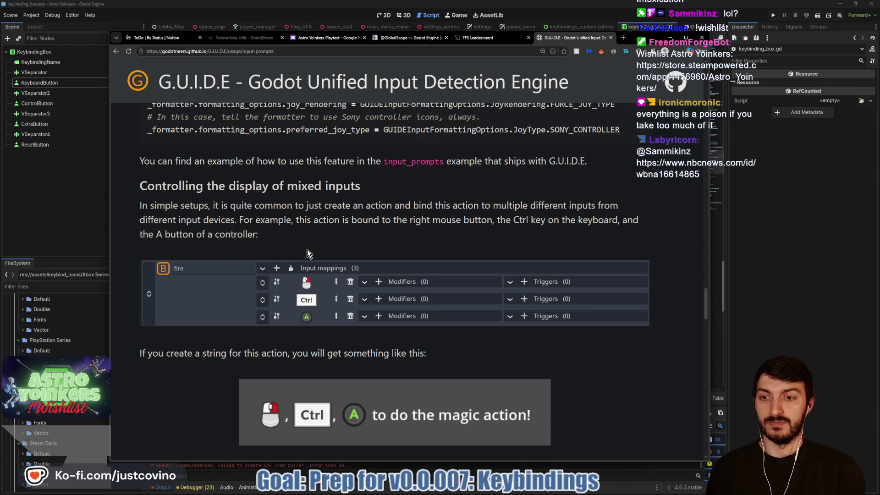
scroll(307, 249, down, 3)
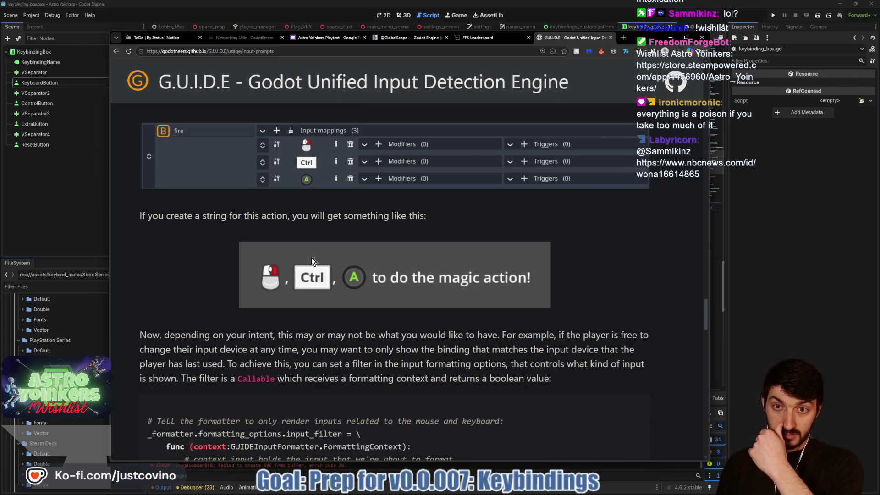
Step: Scroll to the input_filter examples for mouse/keyboard, controllers and all inputs, and bookmark the page
scroll(312, 257, down, 2)
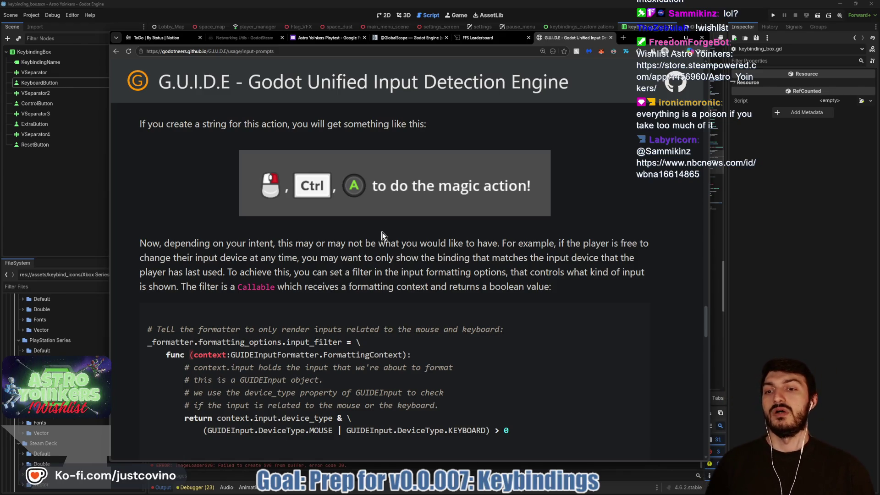
scroll(383, 236, down, 3)
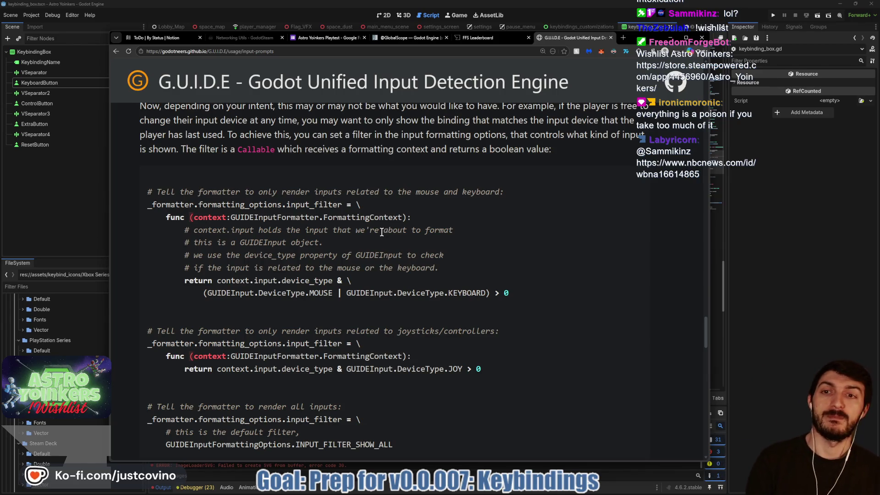
scroll(381, 231, down, 1)
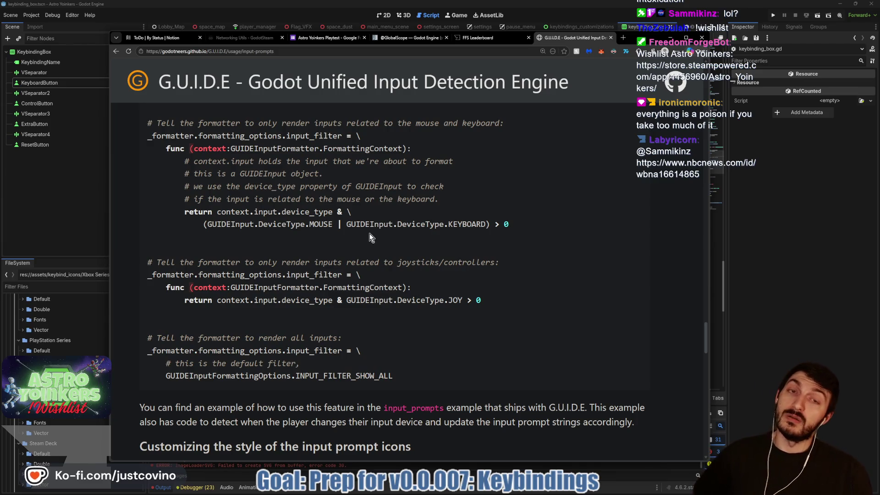
click(564, 51)
Step: Save the input prompts docs bookmark into a chosen bookmark folder
click(496, 114)
click(507, 142)
click(523, 134)
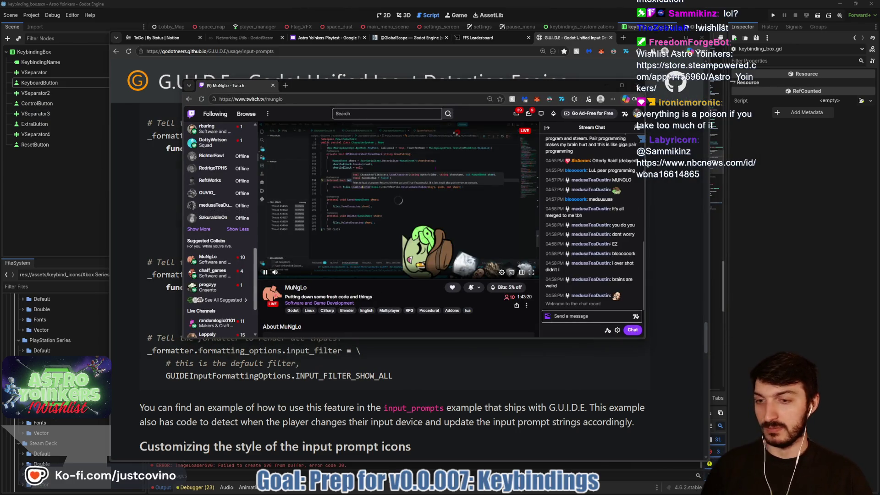
Step: Send a '<3' heart message in the Twitch stream chat, then close the Twitch window
click(582, 316)
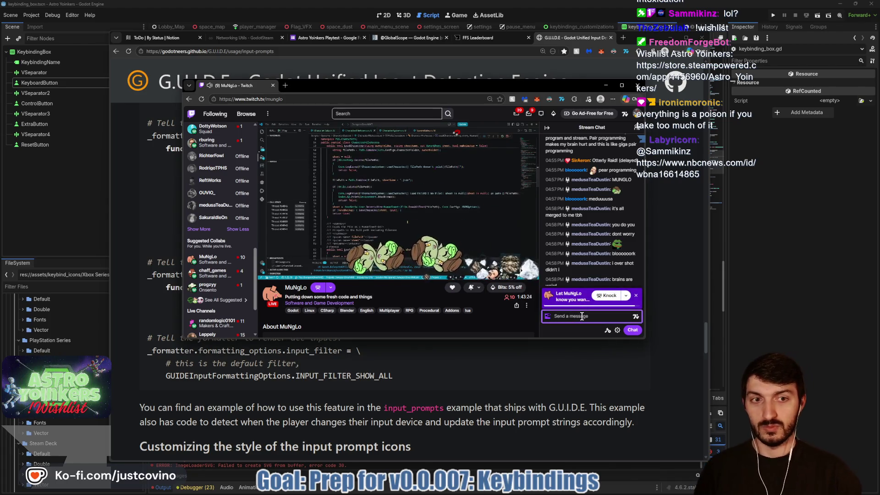
text(<3)
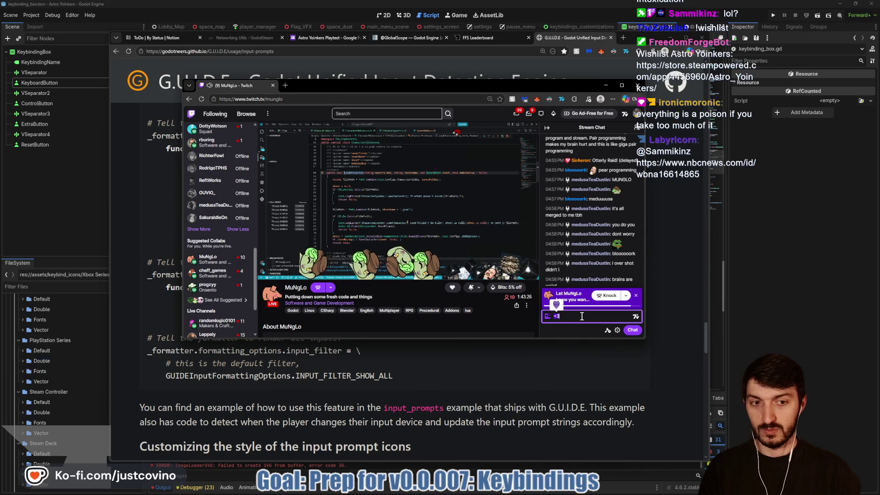
key(Return)
mouse_move(313, 218)
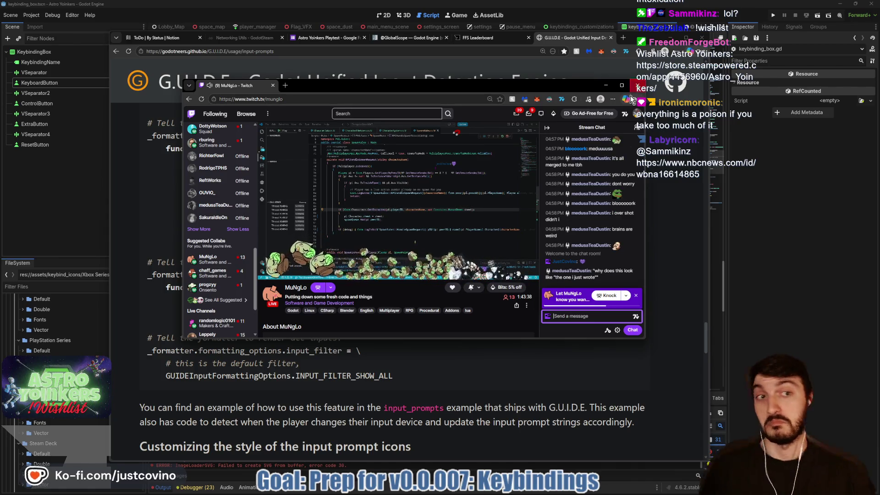
click(634, 86)
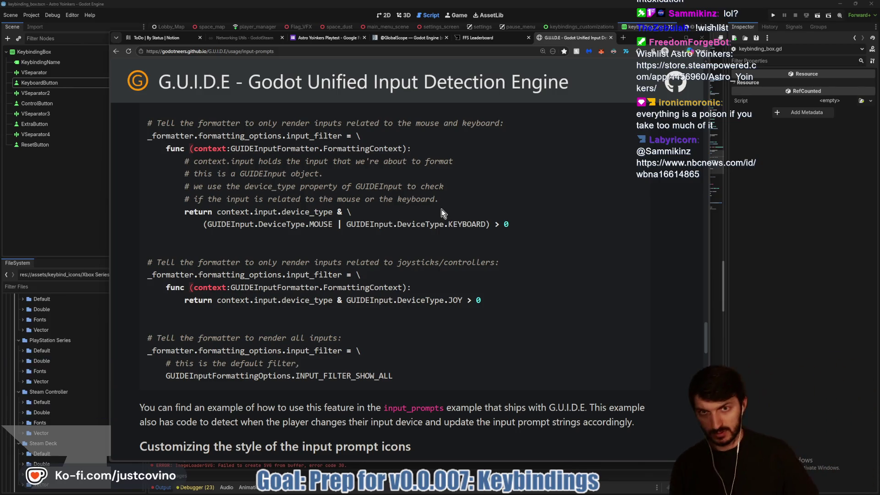
Step: Read the icon-style customization sections, highlighting the passages on matching icons and per-renderer styles
scroll(367, 222, down, 1)
scroll(366, 223, down, 3)
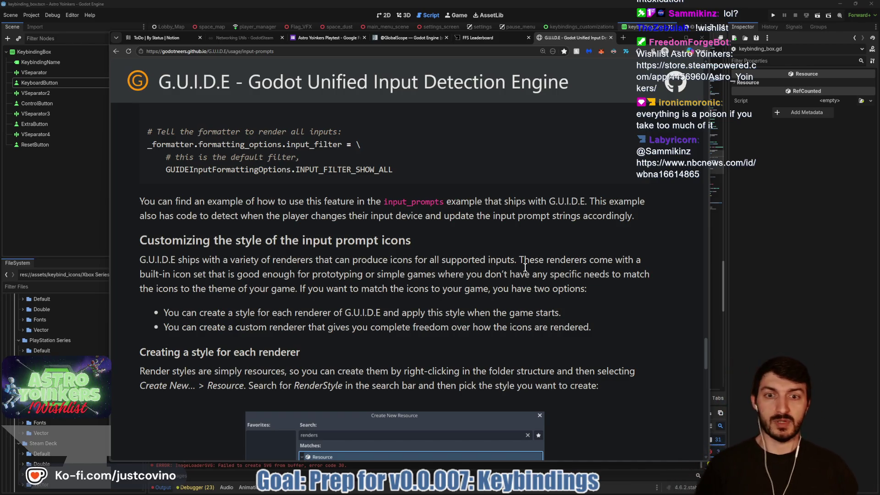
scroll(516, 280, down, 2)
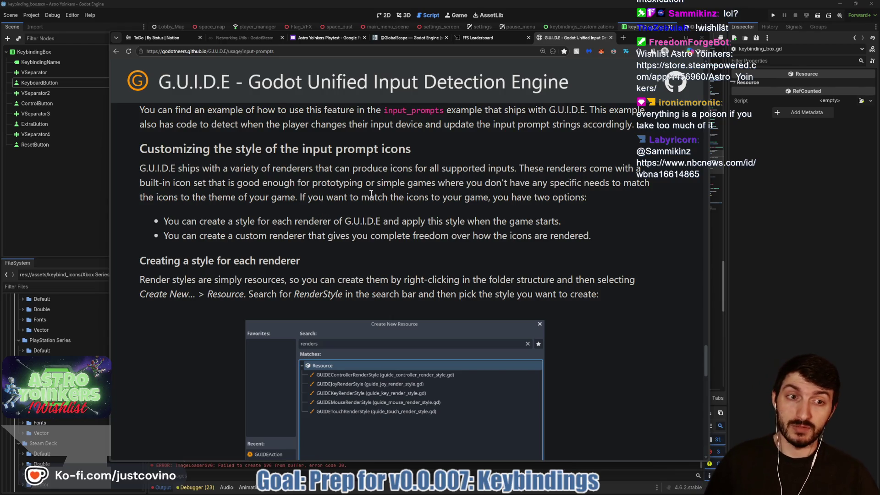
mouse_move(524, 186)
mouse_down()
mouse_move(609, 205)
mouse_move(458, 199)
mouse_move(545, 199)
mouse_up()
click(347, 214)
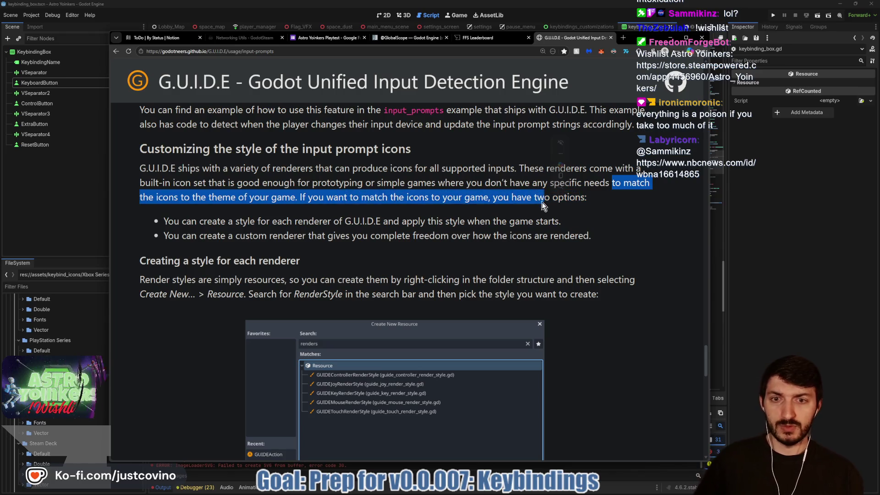
scroll(545, 200, down, 3)
click(200, 170)
drag(560, 152, 165, 153)
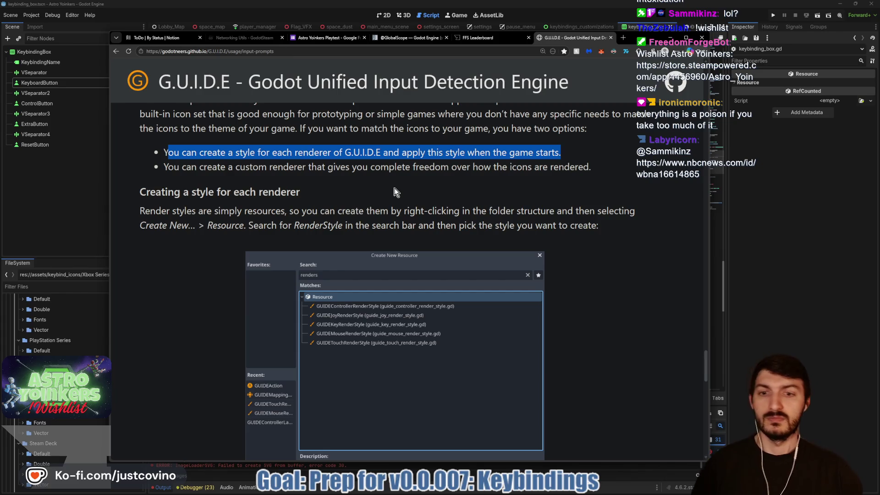
Step: Read down to the page footer, scroll back up, and go to the Remapping input page
scroll(414, 164, down, 7)
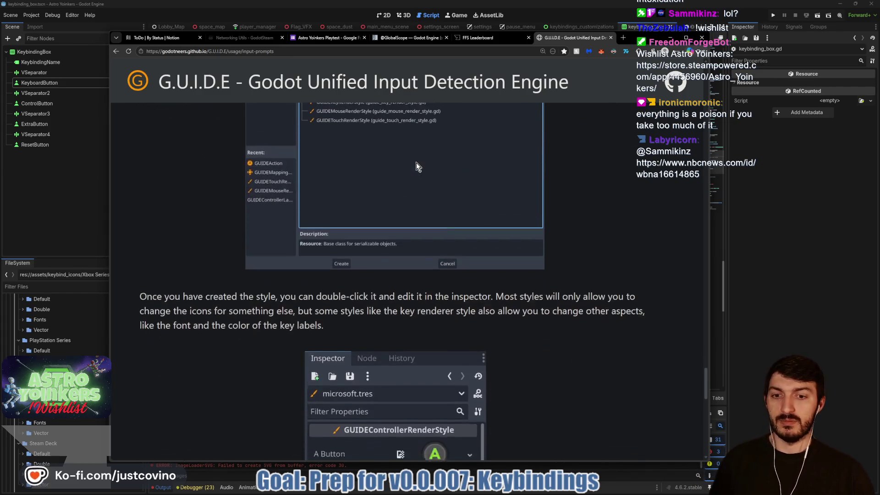
scroll(412, 166, down, 1)
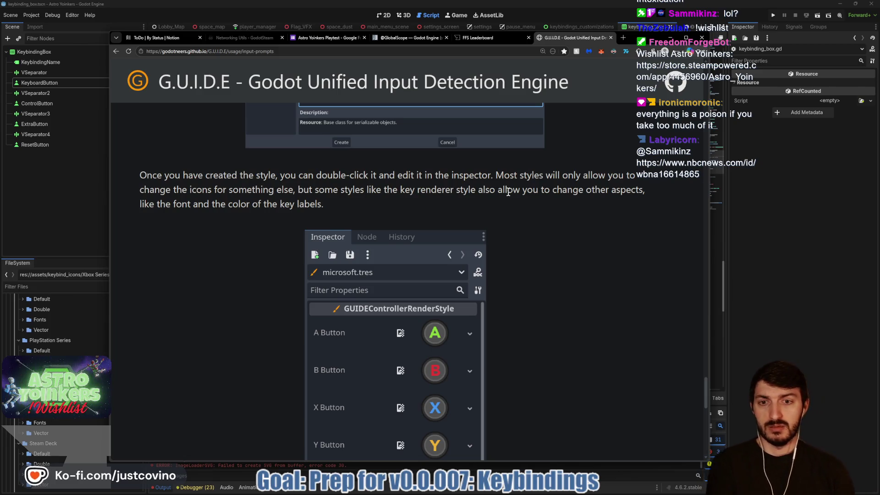
scroll(508, 191, down, 6)
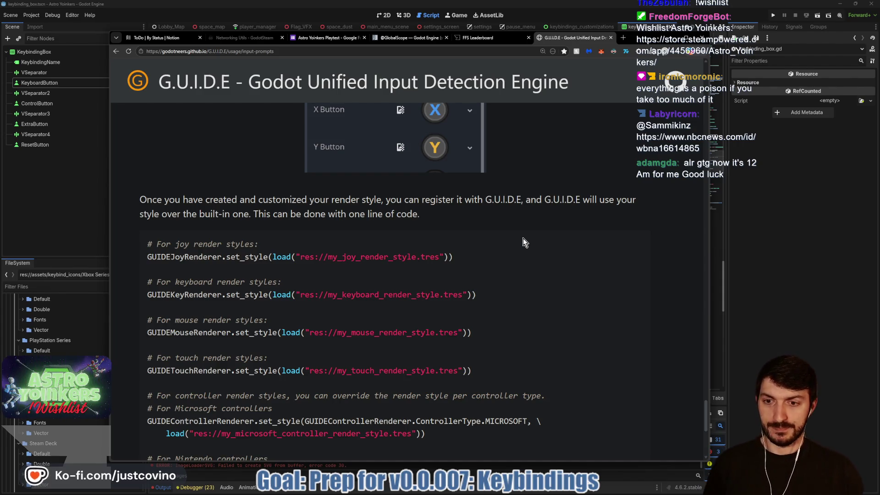
scroll(532, 208, down, 6)
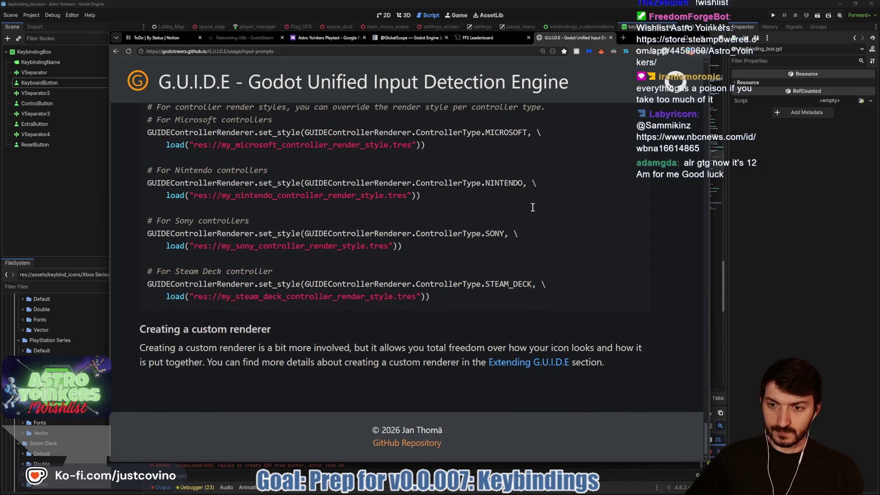
scroll(522, 207, up, 15)
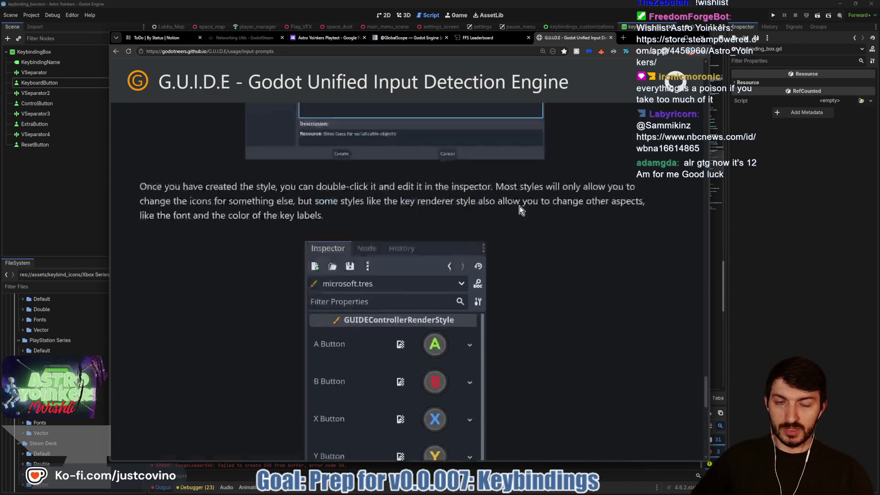
scroll(515, 204, up, 20)
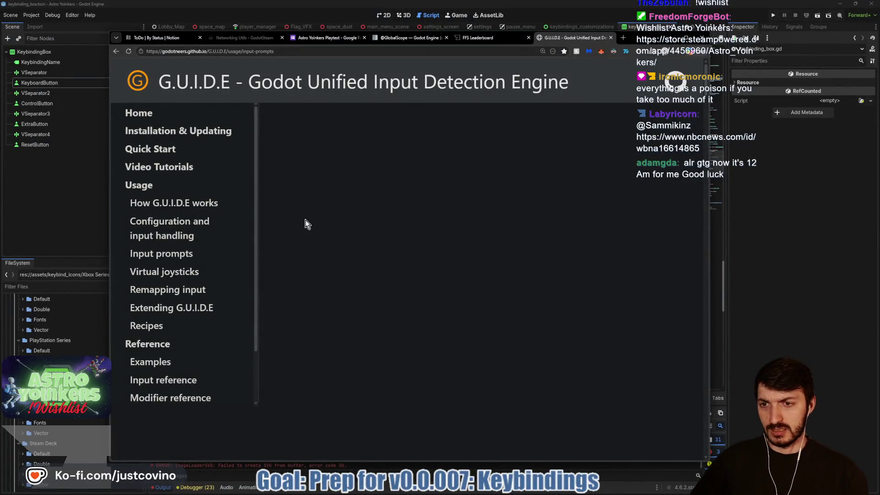
click(187, 292)
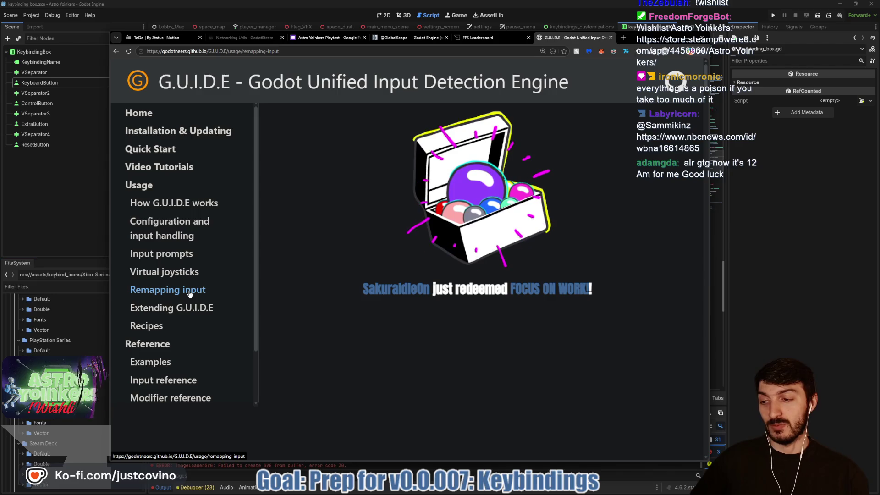
Step: Read past the config code to 'Marking actions for remapping': Is Remappable, Display Name, Display Category
scroll(366, 259, down, 10)
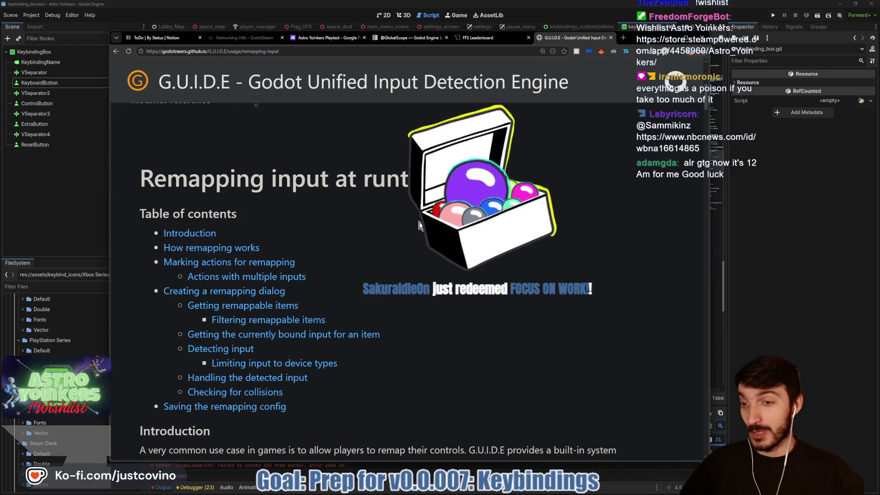
scroll(448, 203, down, 3)
scroll(383, 235, down, 2)
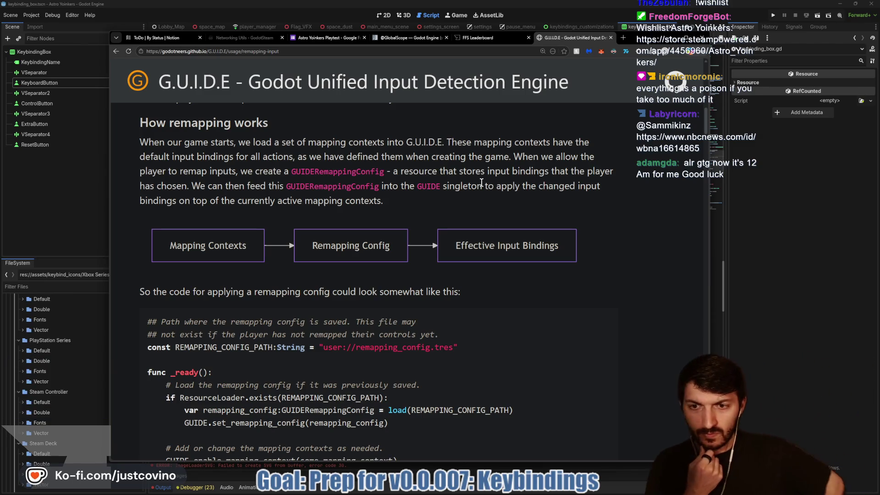
scroll(505, 205, down, 1)
scroll(506, 205, down, 3)
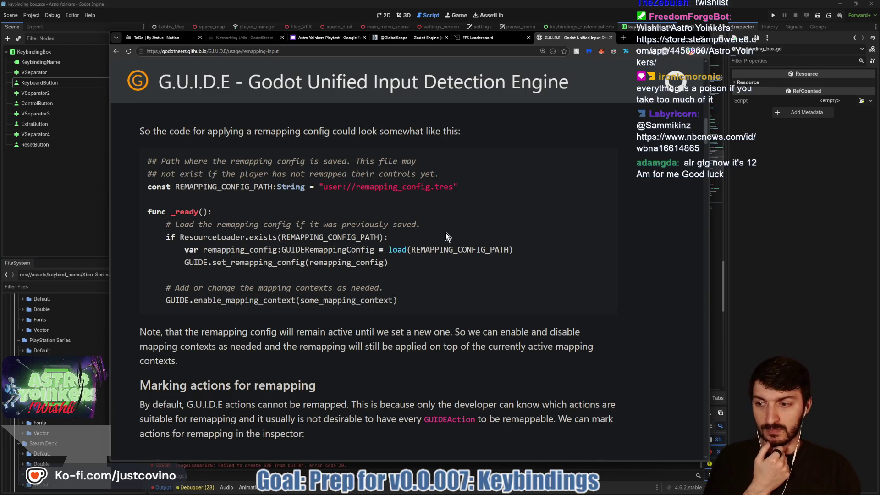
scroll(443, 235, down, 1)
scroll(439, 236, down, 2)
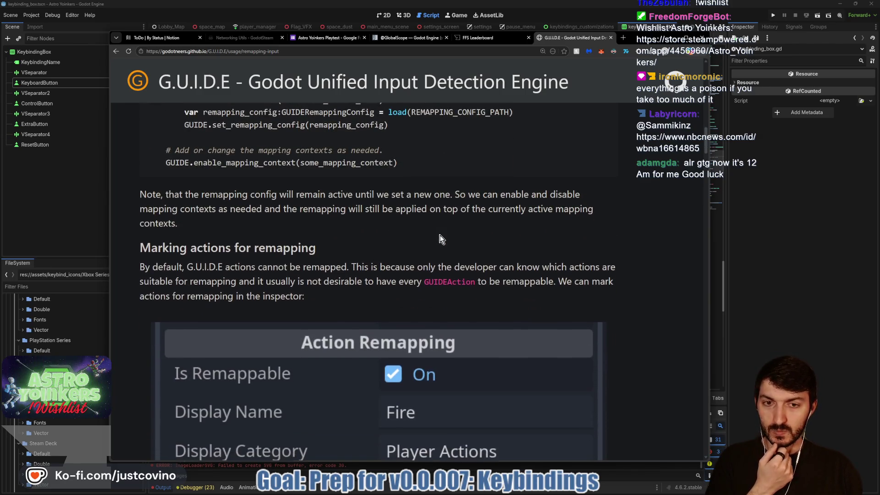
scroll(435, 234, down, 1)
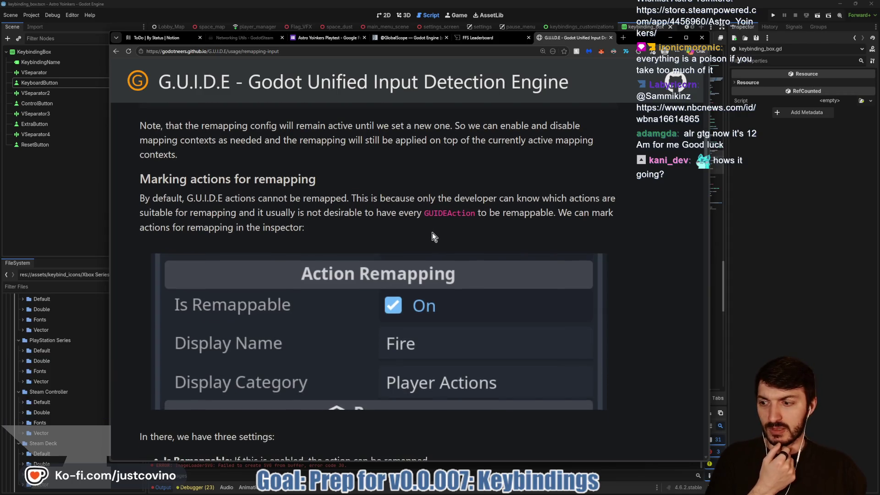
scroll(417, 216, down, 1)
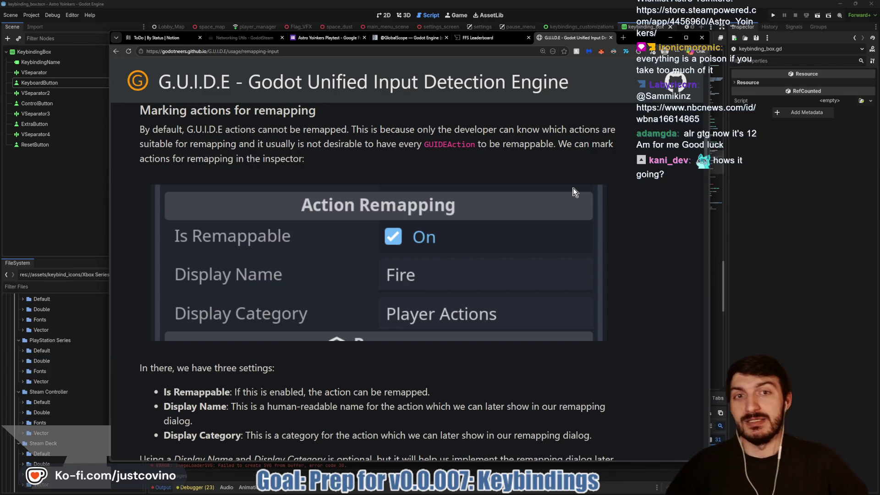
Step: View the keybinding box scene in Godot's 2D view, clear the Output log, then return to the docs
click(803, 195)
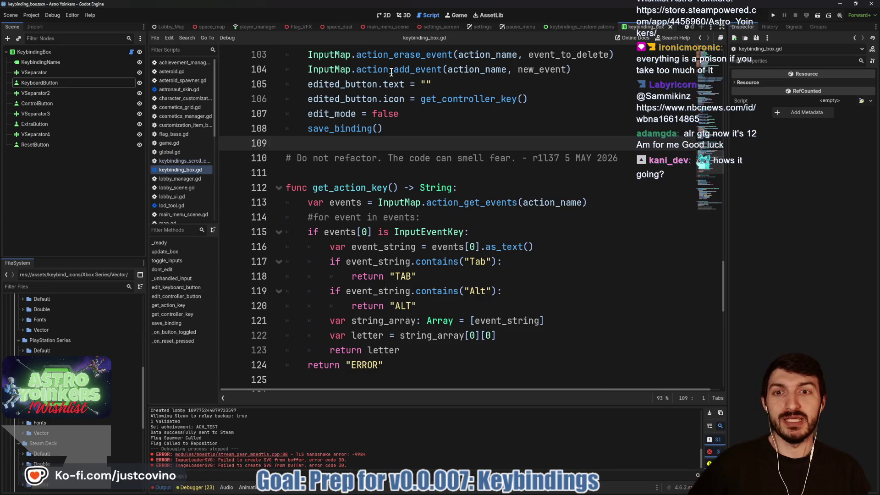
click(386, 16)
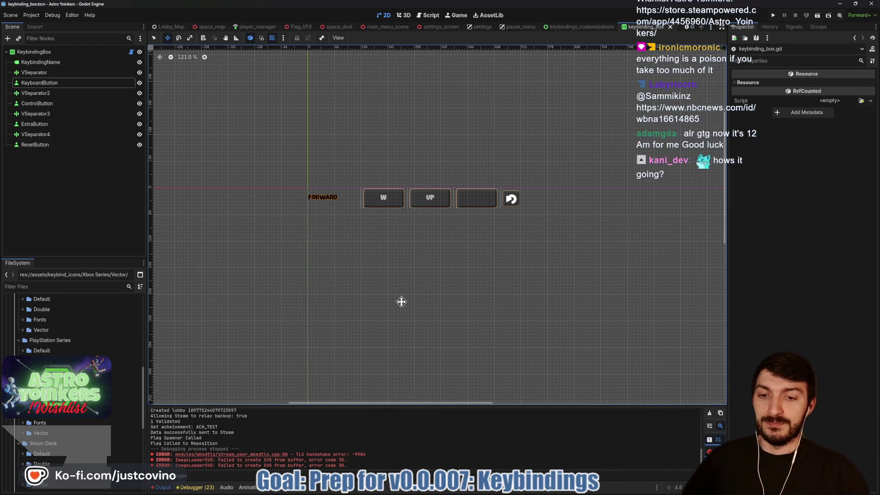
mouse_move(401, 493)
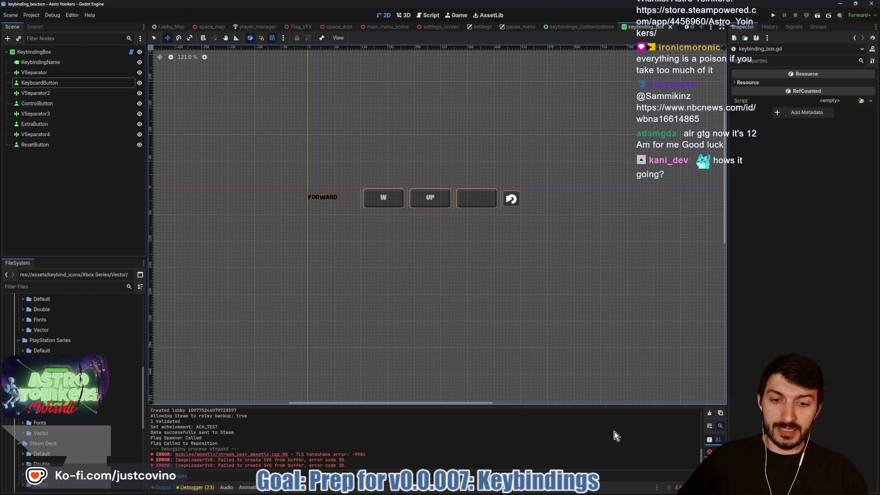
click(708, 413)
mouse_move(461, 491)
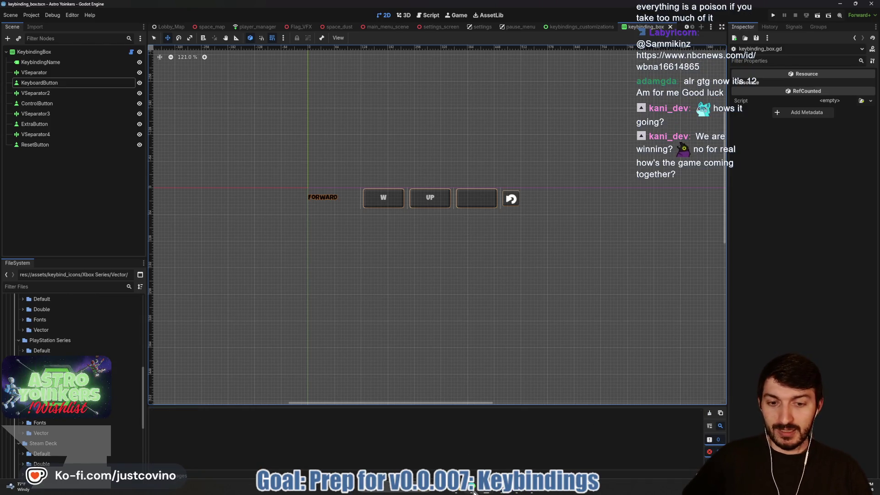
click(471, 447)
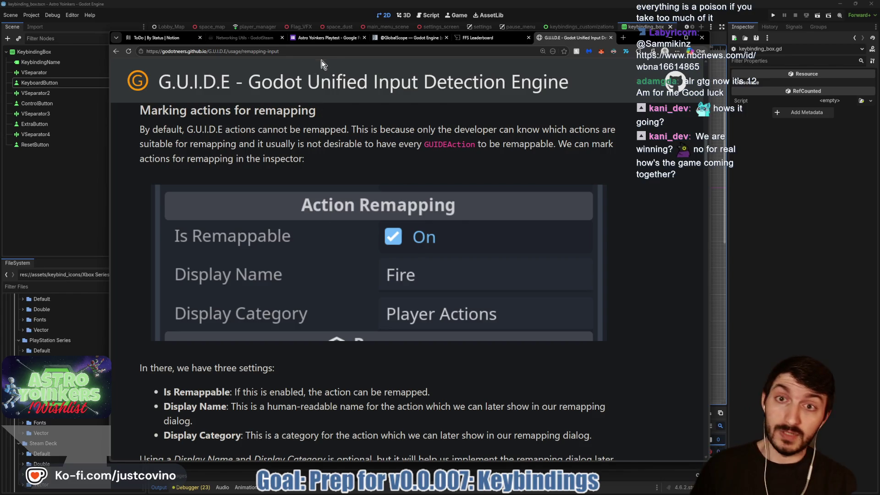
click(323, 40)
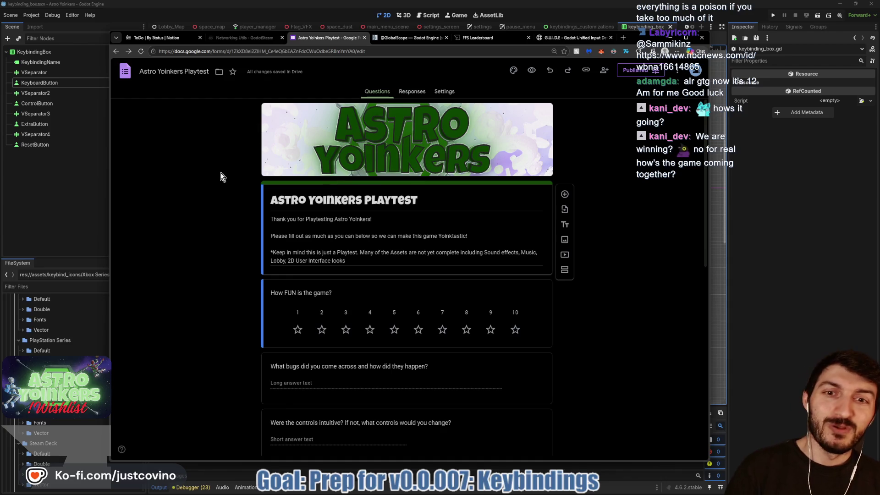
Step: Look over the Astro Yoinkers Playtest questions, including the recommend-to-a-friend Yes/No/Maybe question
scroll(355, 286, down, 10)
scroll(356, 298, up, 10)
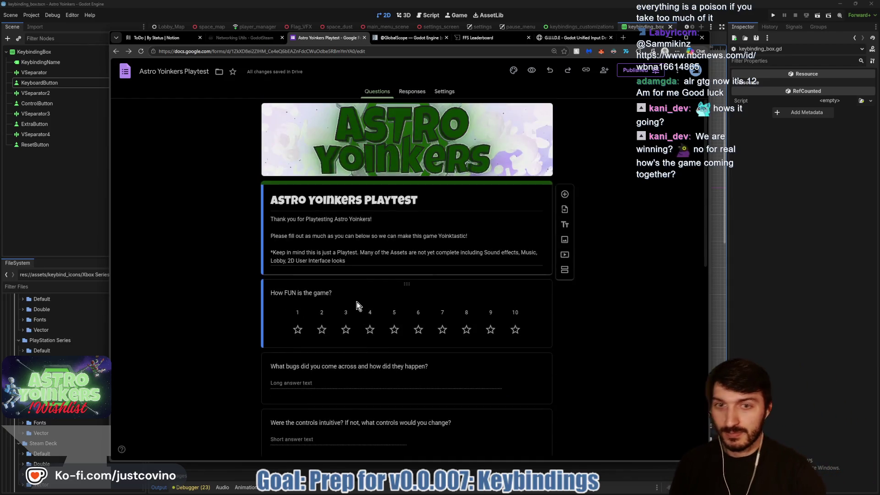
scroll(357, 302, down, 7)
scroll(355, 300, up, 7)
scroll(350, 309, down, 7)
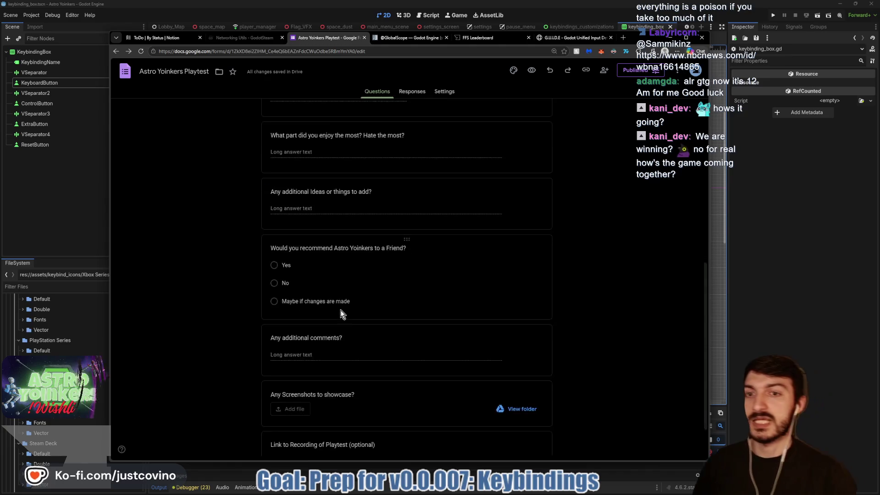
scroll(348, 314, up, 5)
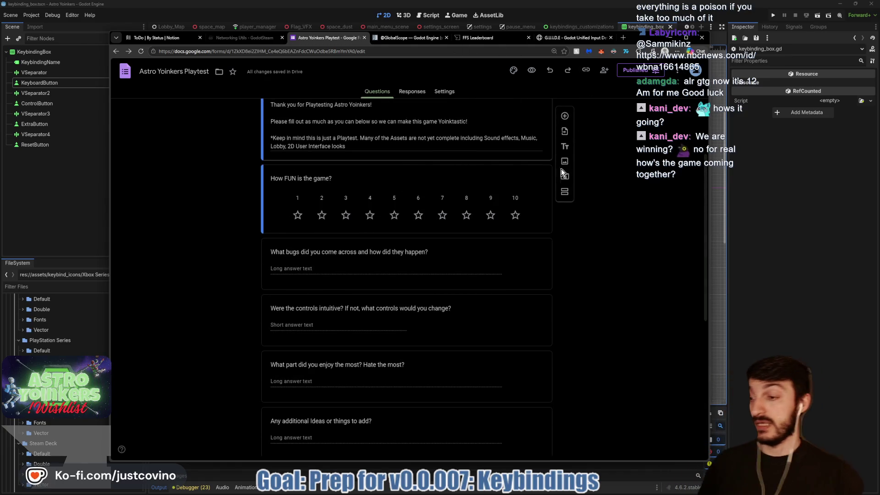
Step: Switch back to the G.U.I.D.E Remapping input docs and read down to 'Actions with multiple inputs'
click(557, 41)
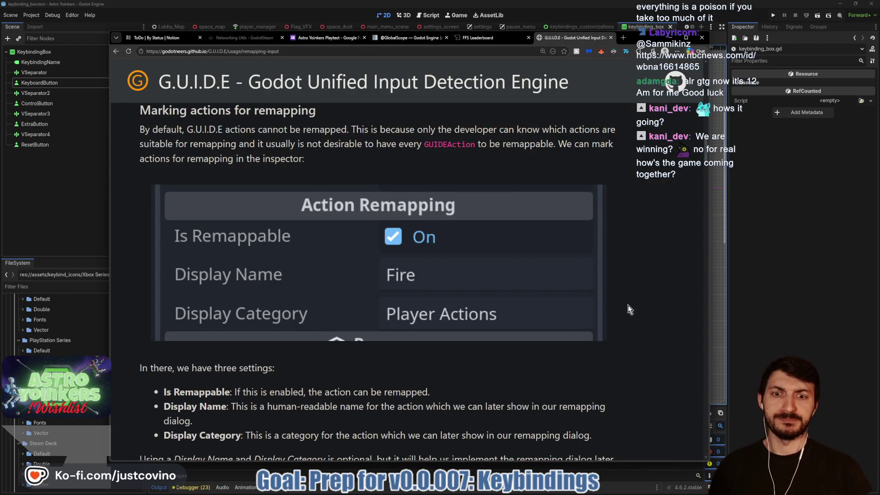
scroll(629, 308, down, 3)
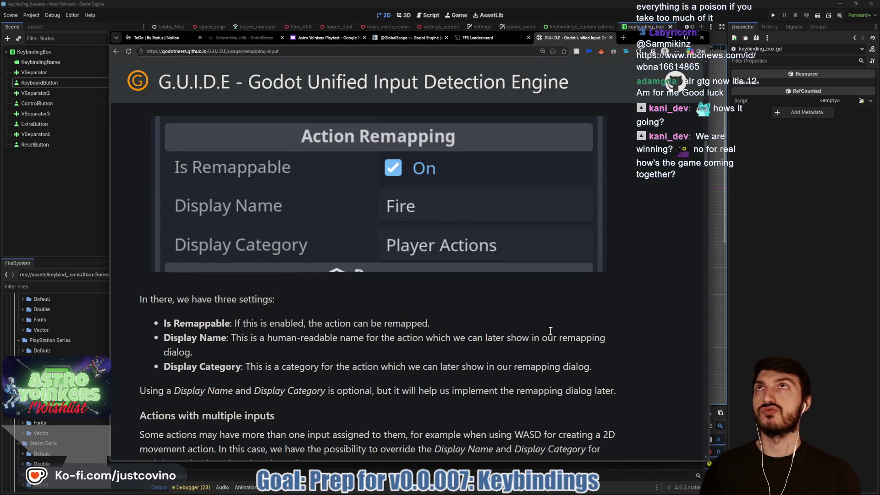
scroll(531, 328, down, 4)
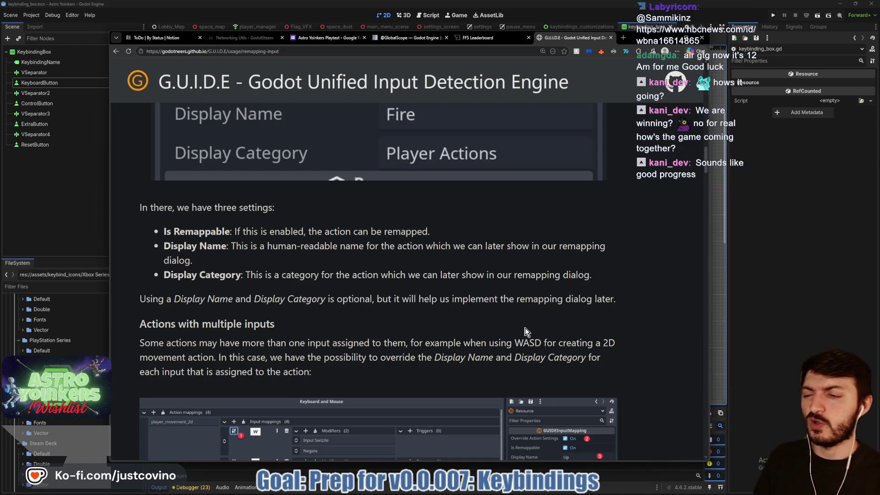
scroll(524, 322, down, 3)
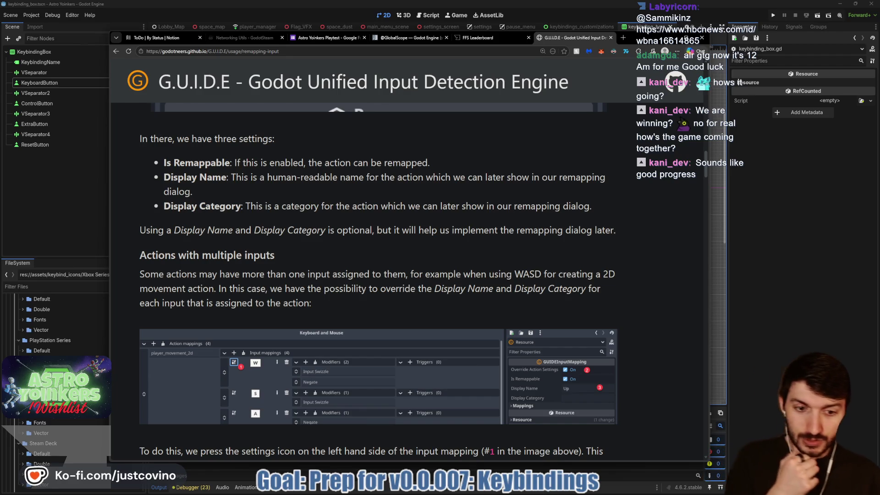
key(alt+Tab)
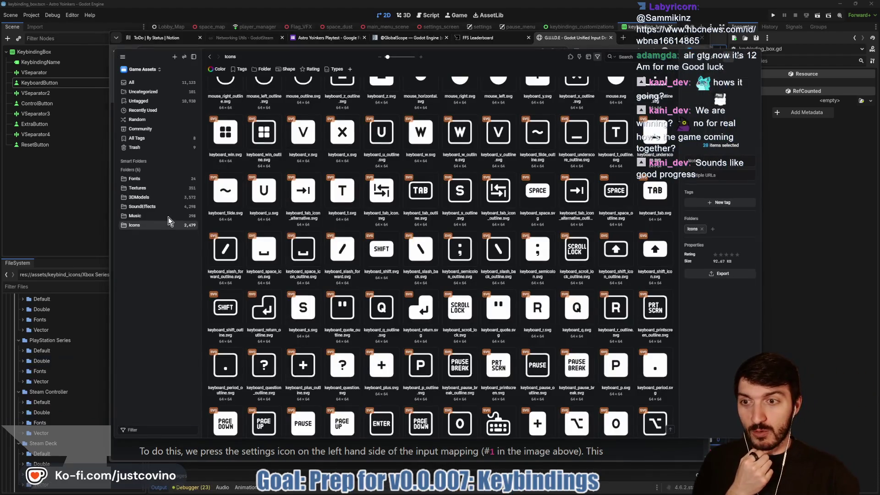
click(155, 205)
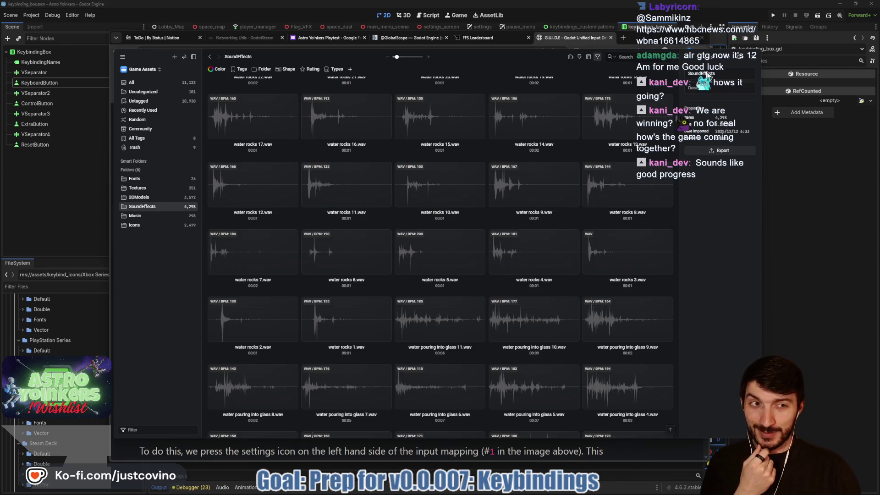
key(Escape)
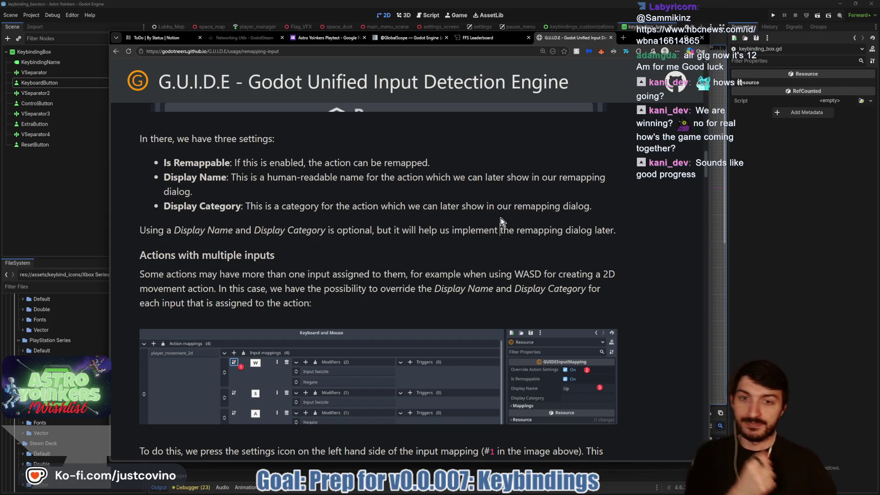
scroll(500, 218, down, 3)
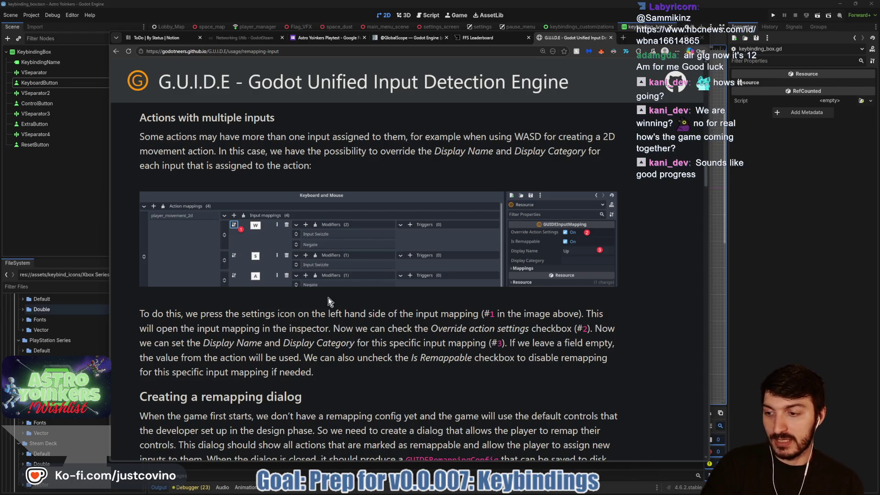
scroll(378, 296, down, 3)
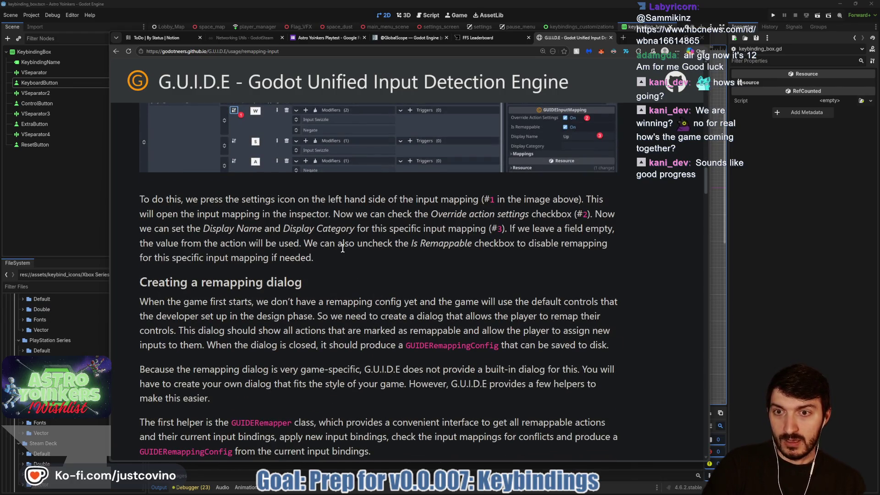
scroll(361, 266, up, 3)
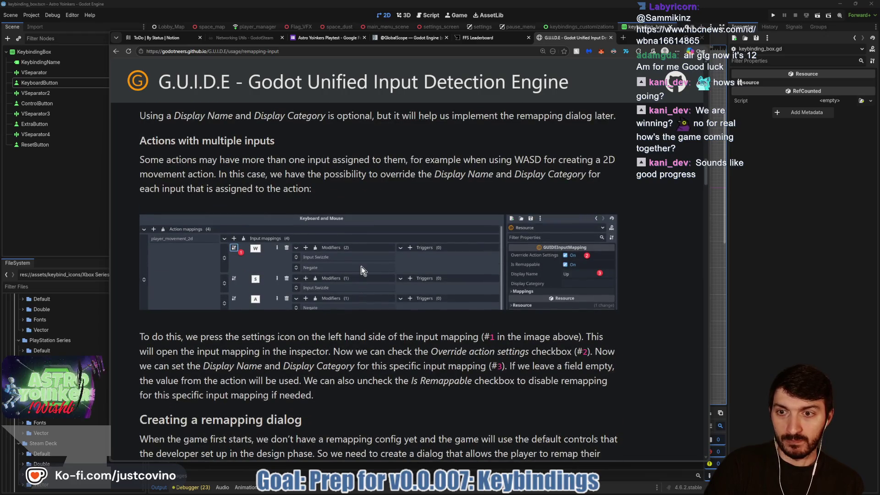
scroll(361, 271, up, 1)
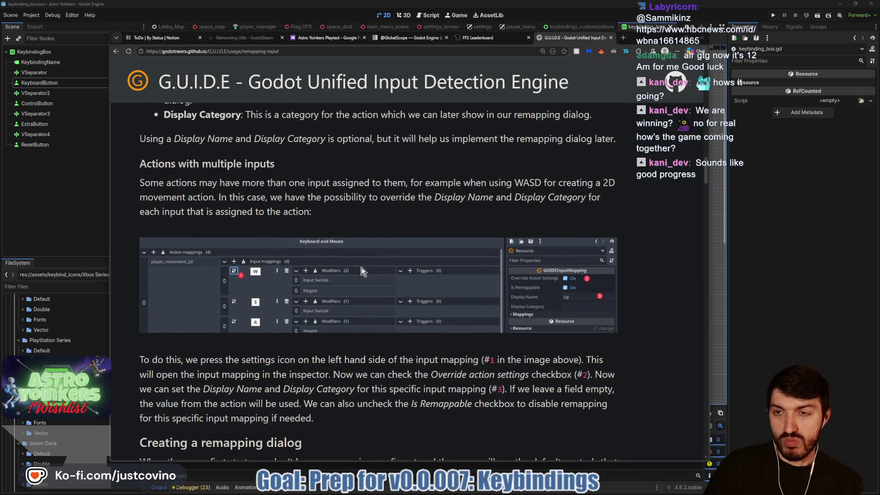
scroll(361, 270, up, 2)
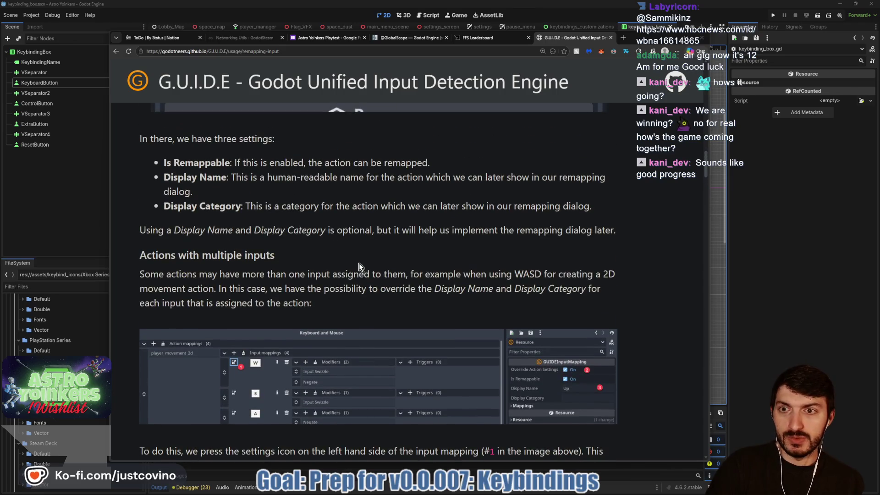
scroll(358, 262, up, 2)
key(alt+Tab)
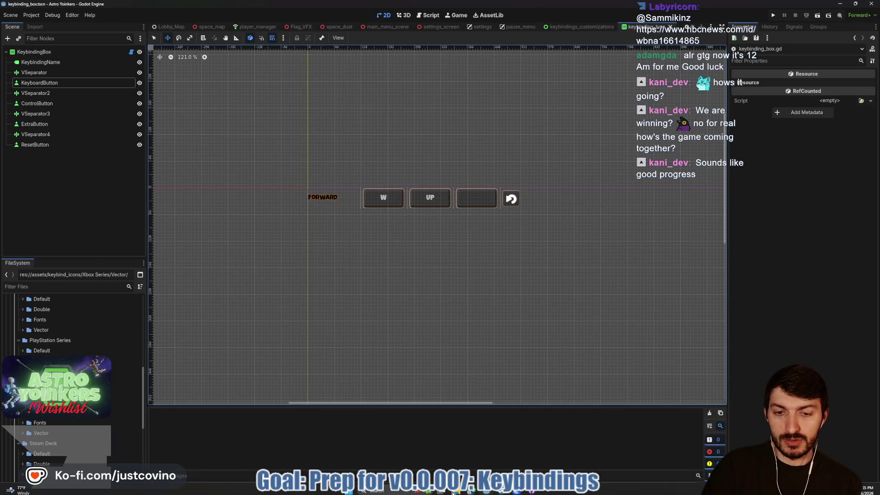
Step: Show GUIDETest's quick_start scene in 2D with a cleared Output panel, then bring the docs forward
click(532, 452)
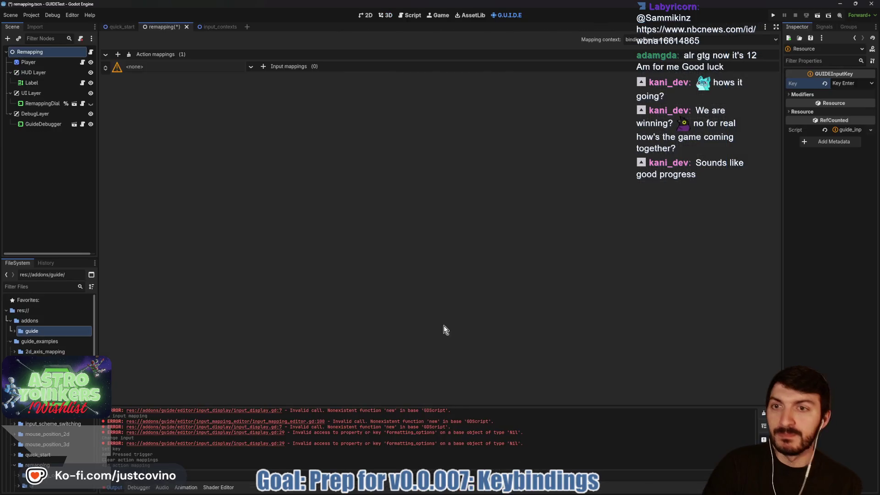
click(112, 27)
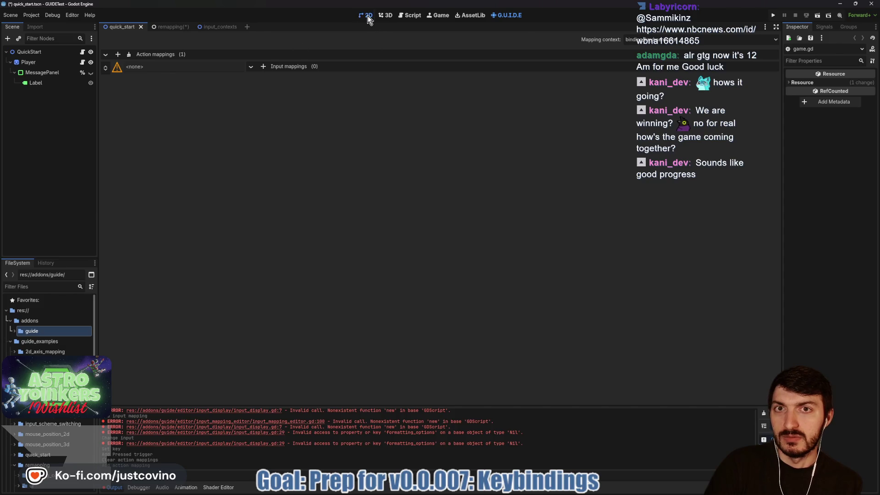
click(368, 17)
click(763, 425)
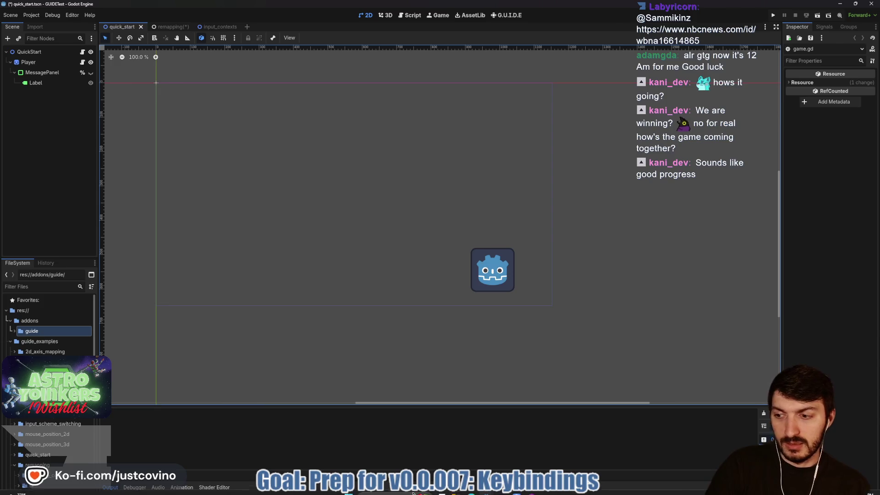
click(471, 491)
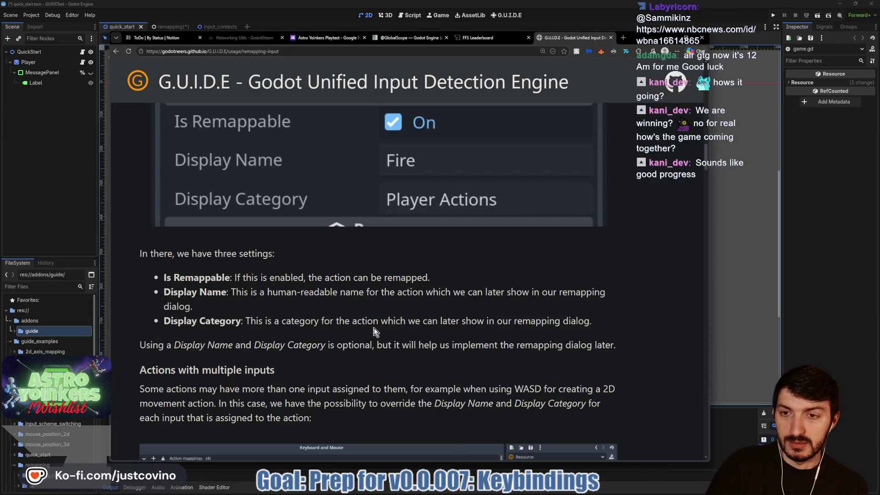
Step: Scroll the docs up to 'How remapping works', then expand Godot's addons/guide folder
scroll(380, 336, up, 10)
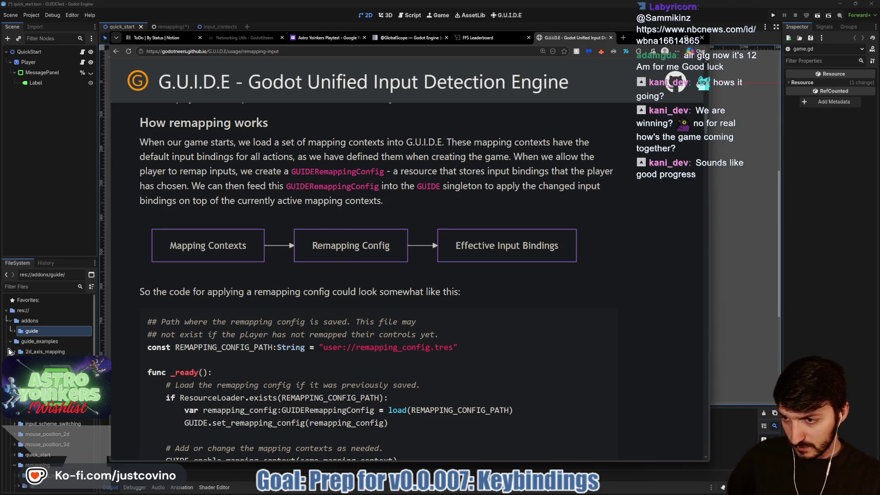
click(13, 331)
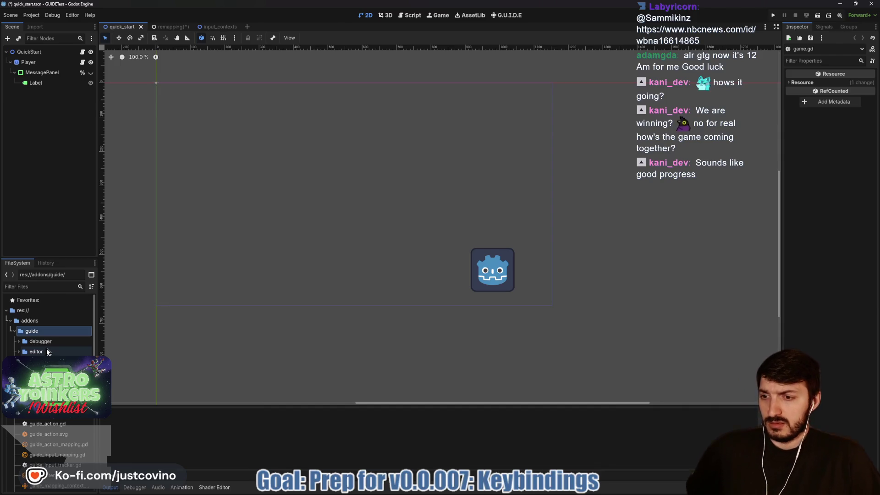
Step: Open guide_remapping_config.gd from the FileSystem dock and scroll through its remapping code
scroll(51, 454, up, 1)
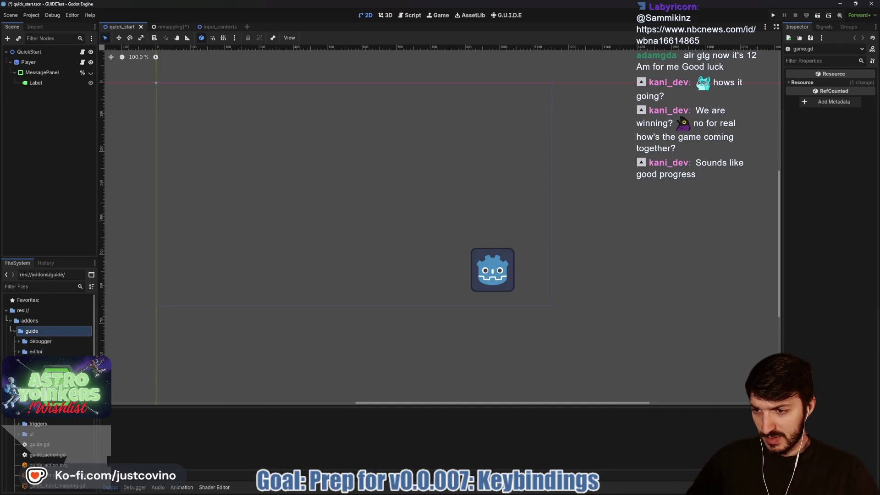
double_click(48, 419)
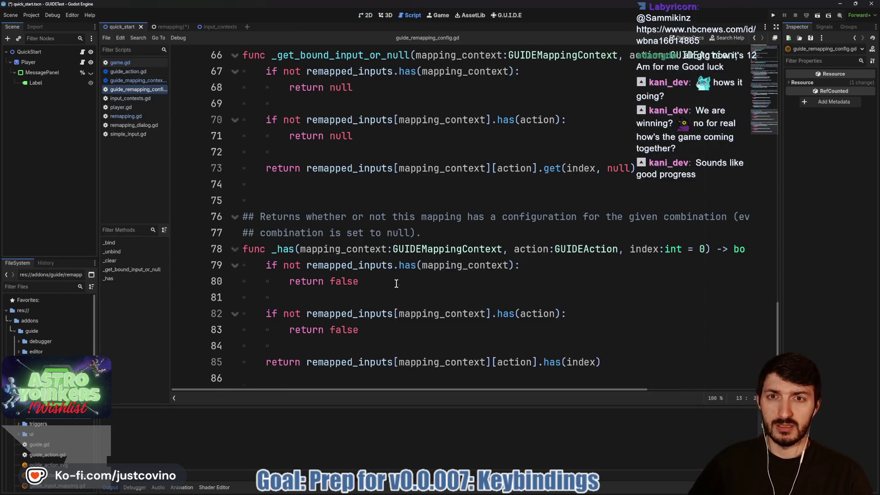
scroll(396, 283, up, 20)
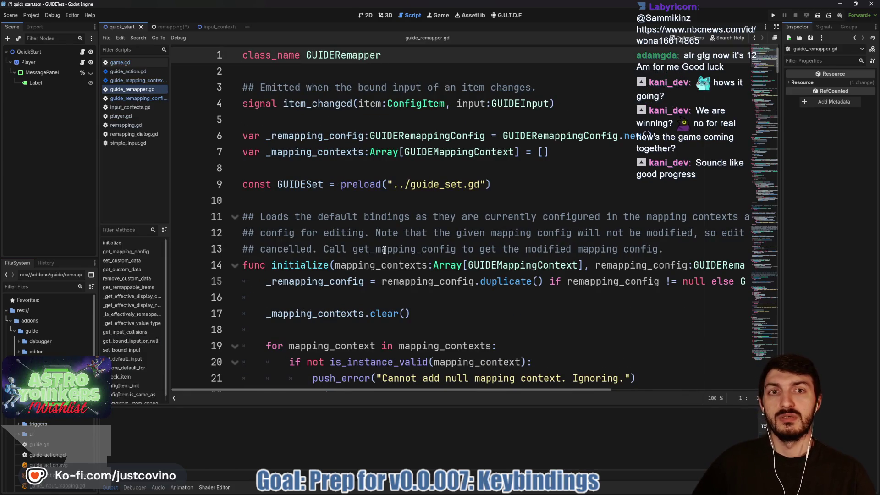
scroll(384, 250, down, 2)
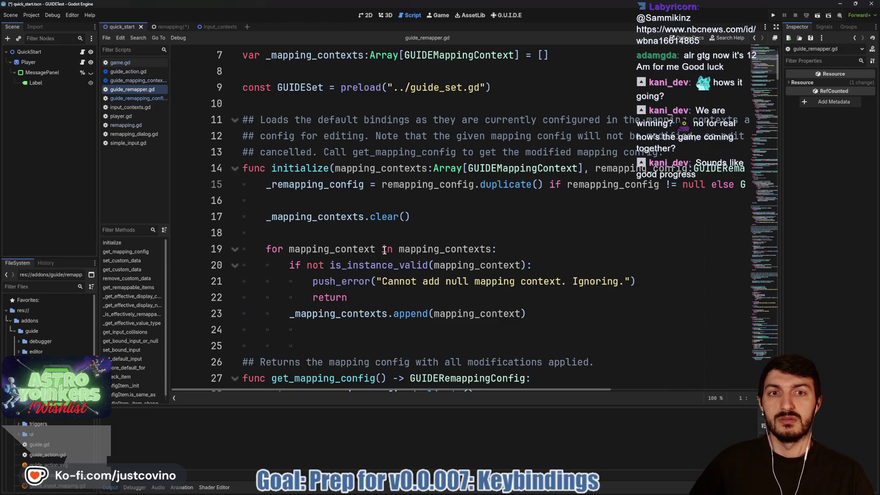
scroll(385, 251, right, 2)
scroll(393, 253, left, 2)
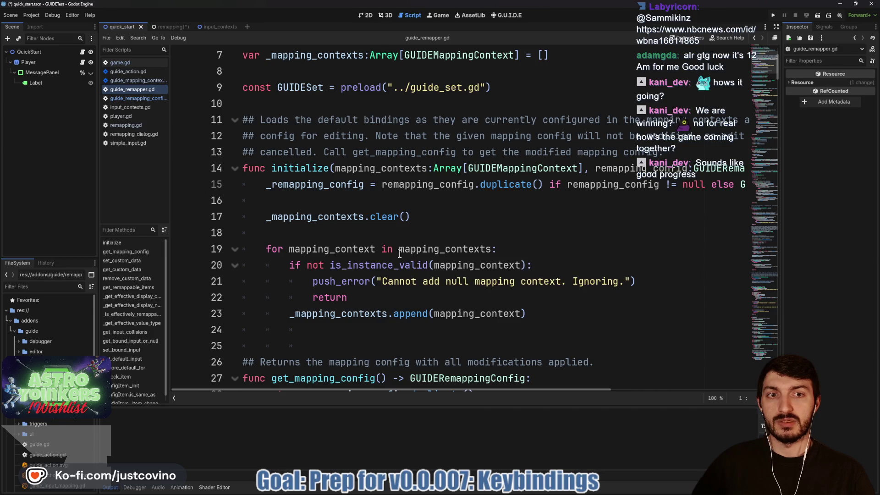
scroll(400, 253, down, 4)
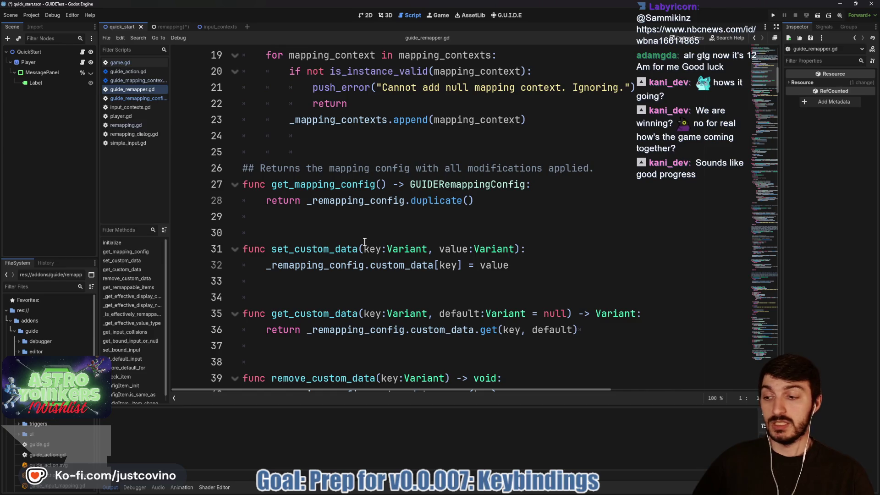
scroll(365, 241, down, 6)
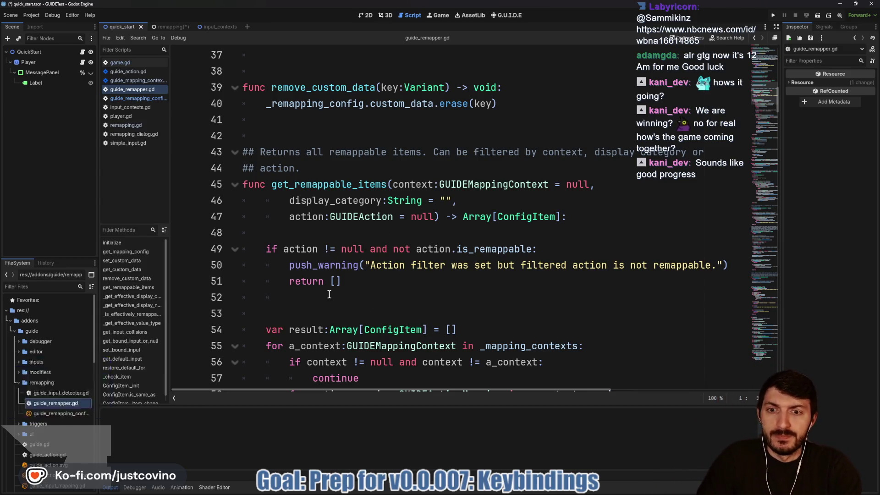
scroll(320, 282, down, 5)
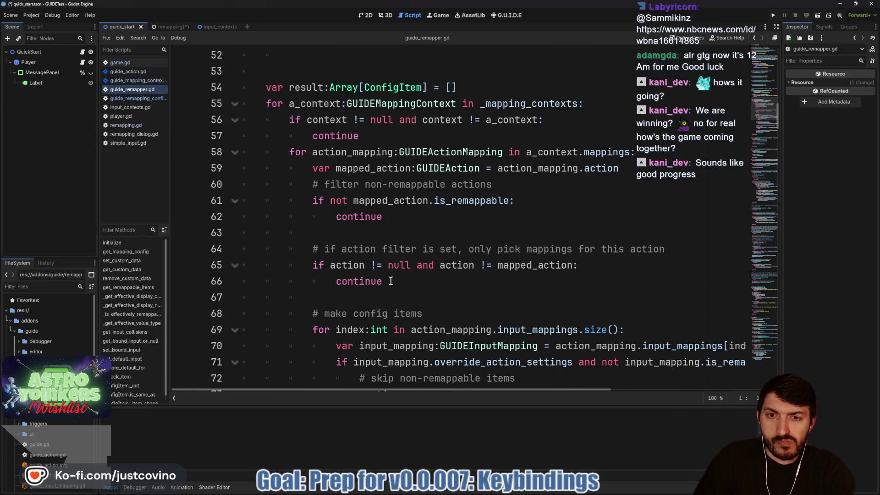
scroll(390, 281, down, 3)
scroll(387, 274, down, 2)
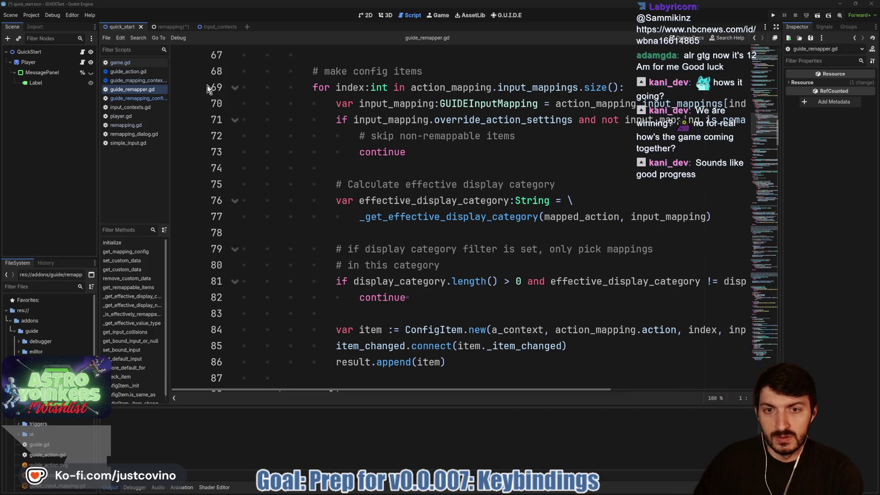
scroll(364, 136, down, 5)
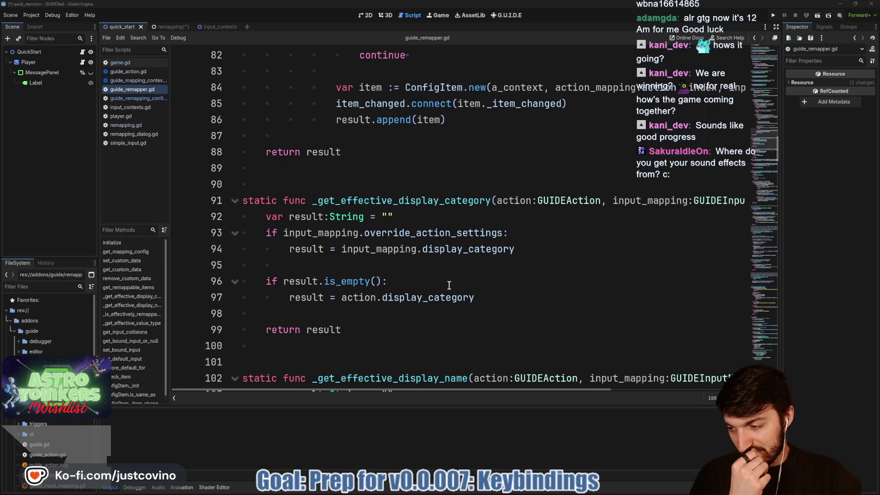
mouse_move(479, 492)
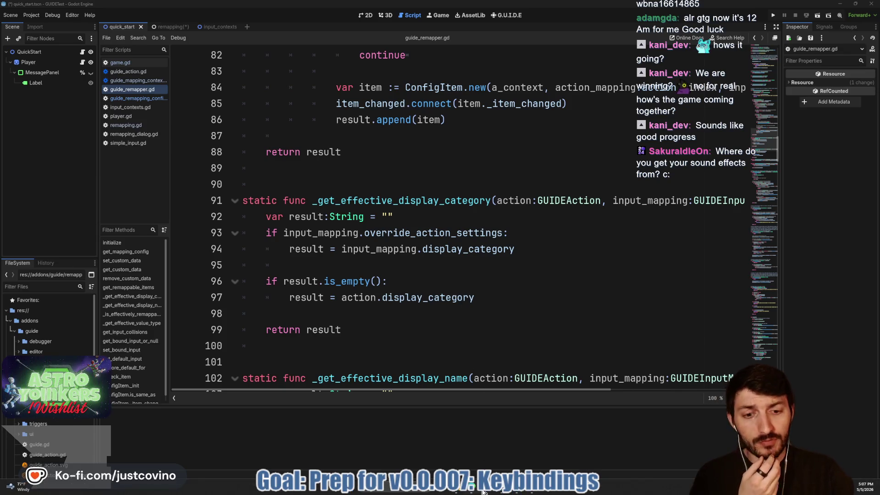
click(516, 493)
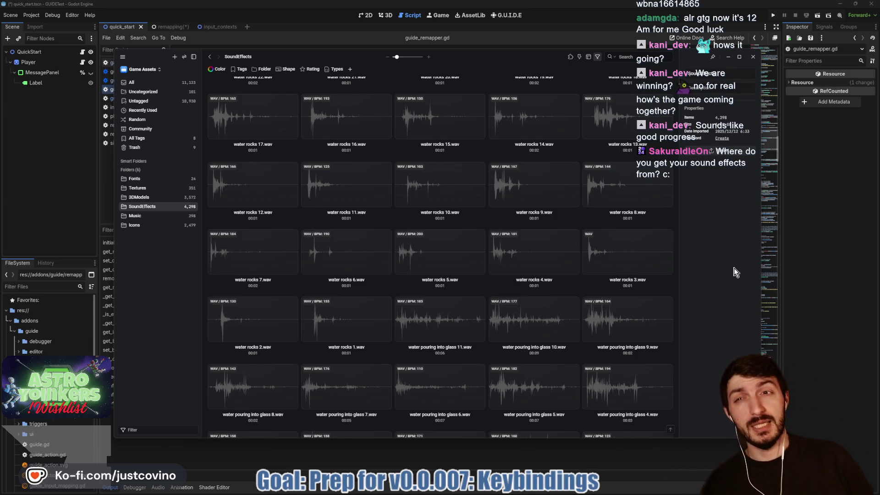
Step: Return to the G.U.I.D.E remapping docs and browse the saved Godot bookmarks in a new tab
click(474, 489)
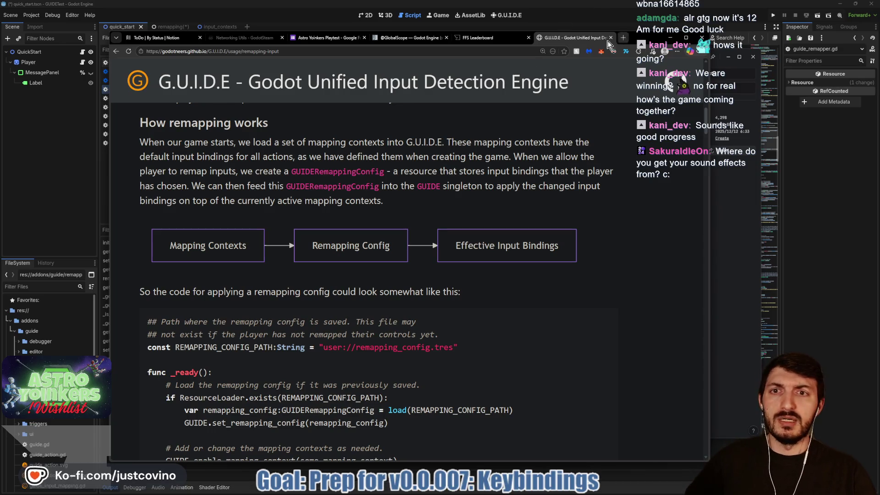
click(621, 38)
click(263, 68)
scroll(276, 213, down, 5)
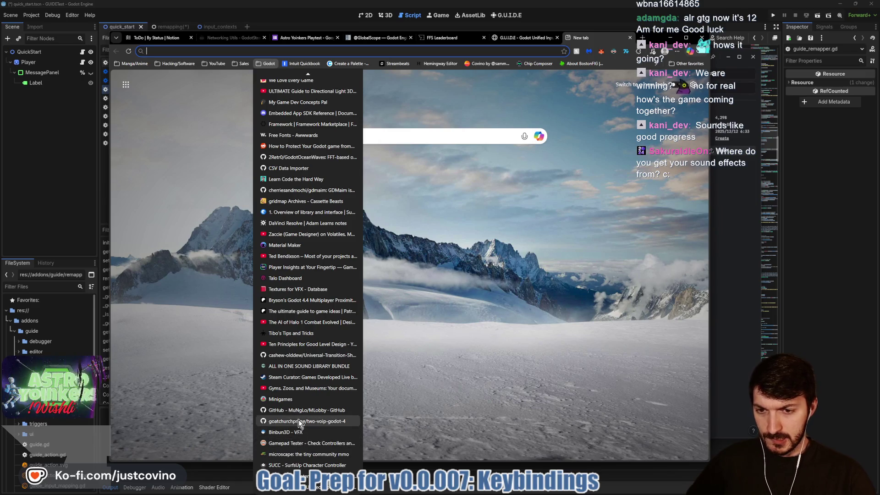
scroll(304, 269, up, 3)
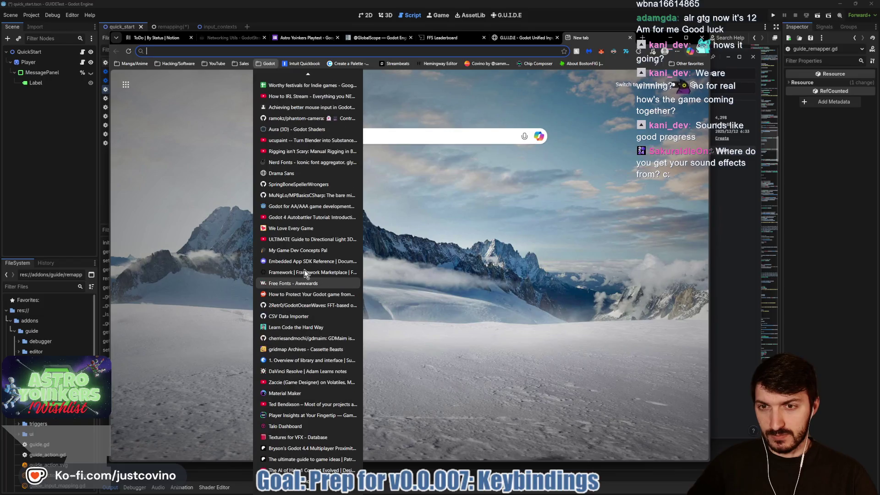
Step: Visit the Freesound sound page via the address bar 'sound' search, then close that tab
click(276, 51)
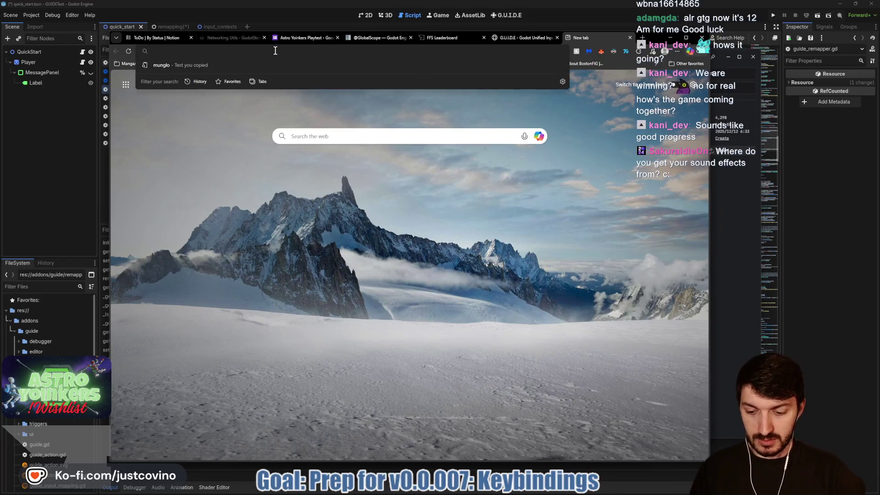
text(sound.org/people/niittymaa/sounds/666969/)
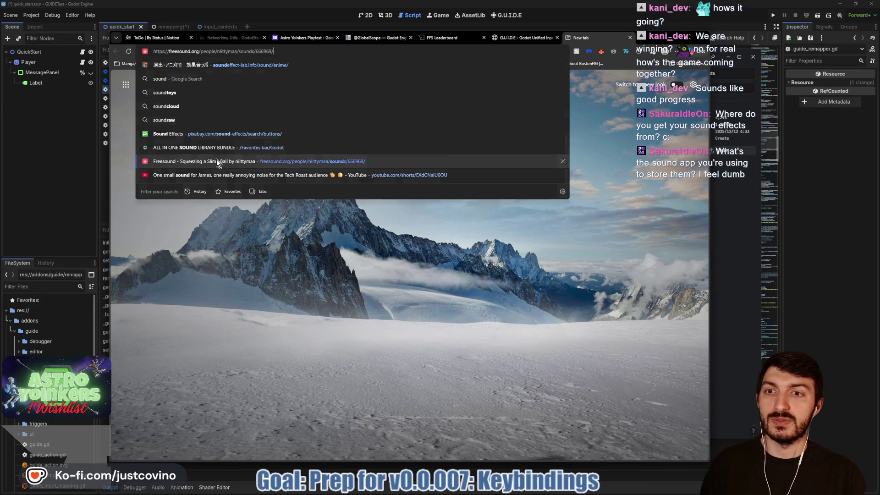
click(216, 158)
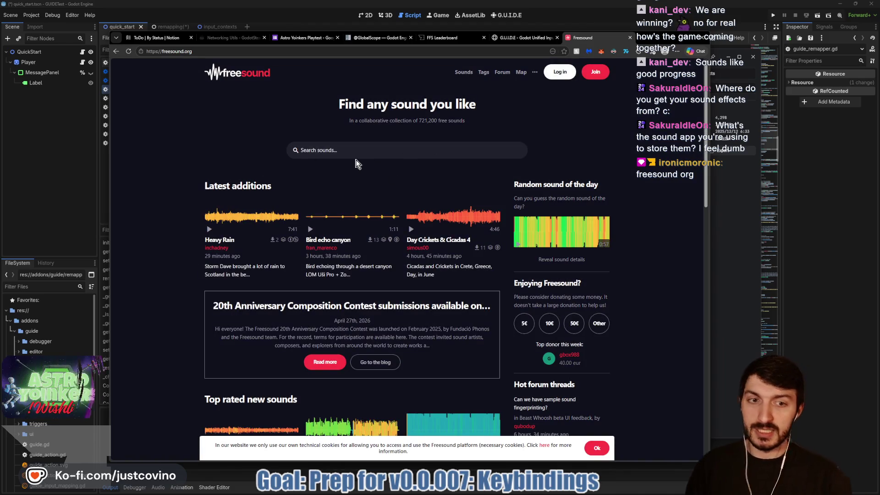
click(629, 38)
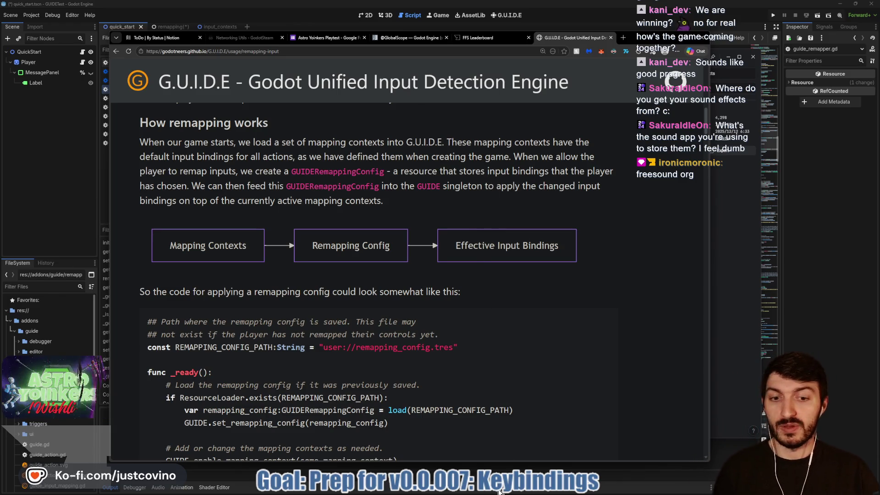
Step: Bring the Eagle asset library forward and browse the 3DModels, Music, Icons, Textures and Fonts folders
click(513, 492)
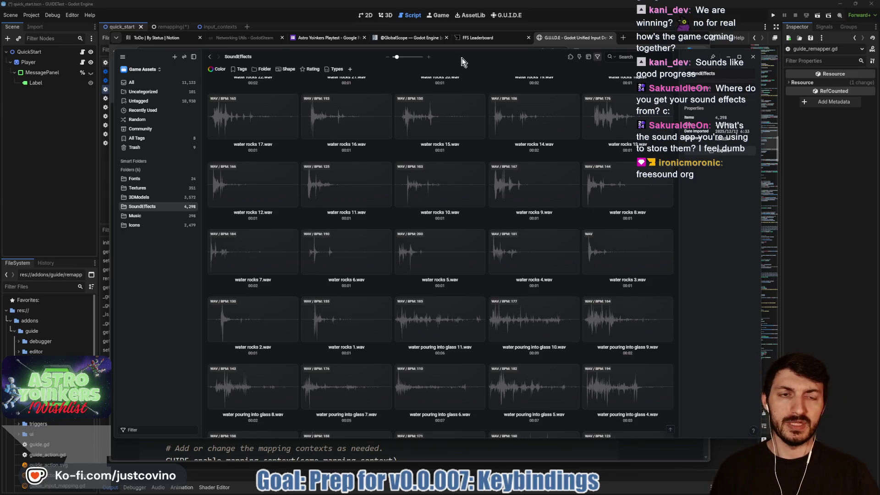
drag(462, 60, 459, 56)
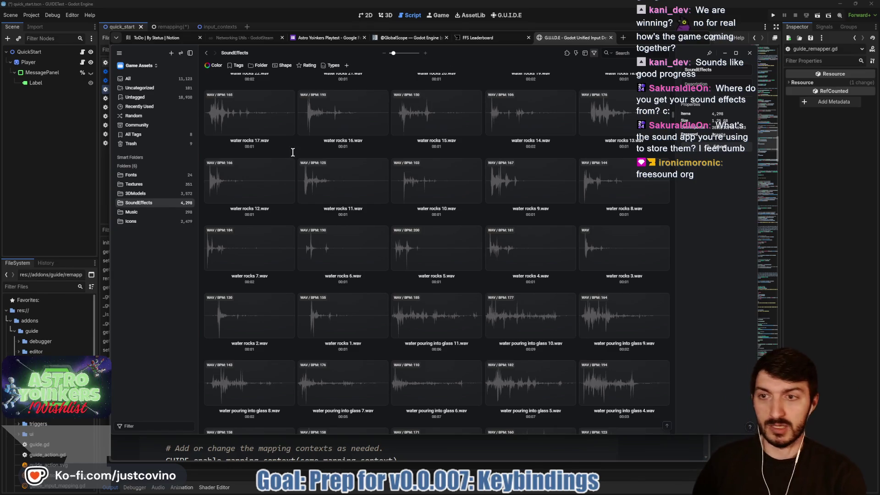
click(136, 194)
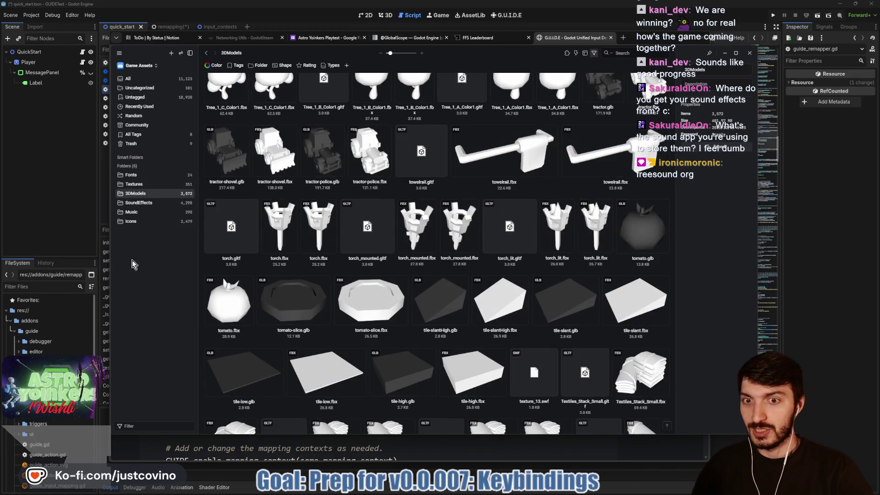
click(149, 212)
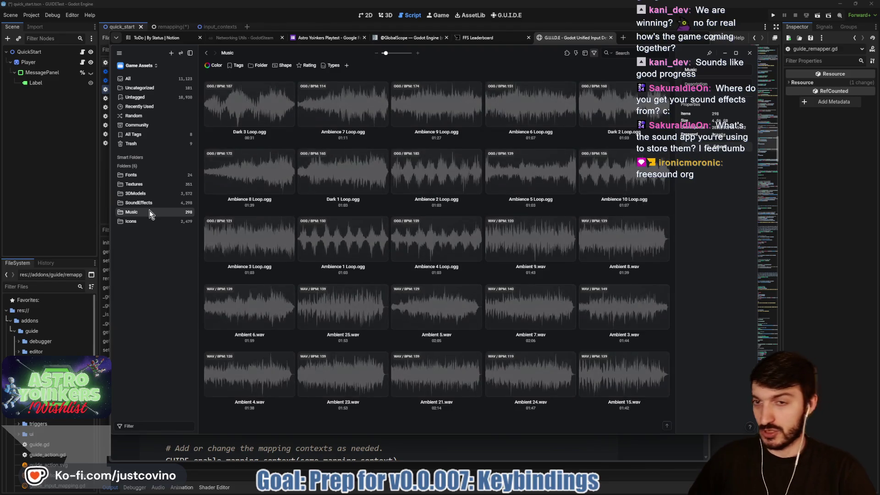
click(136, 222)
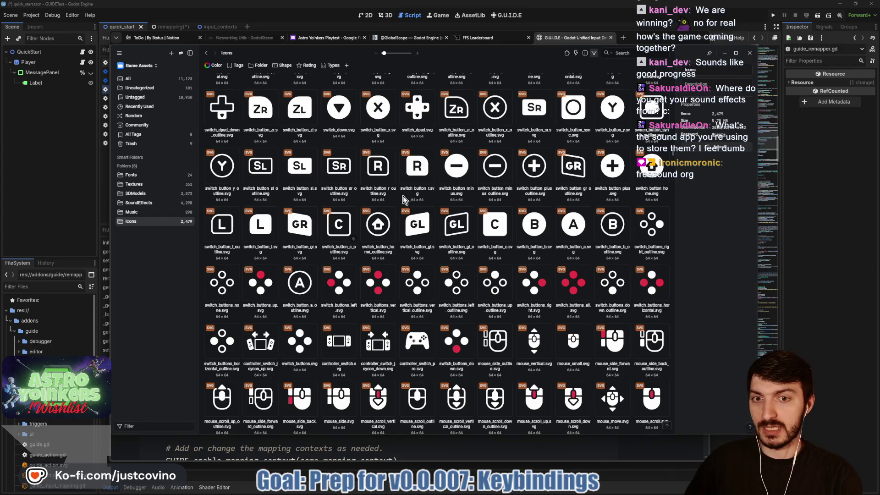
click(135, 184)
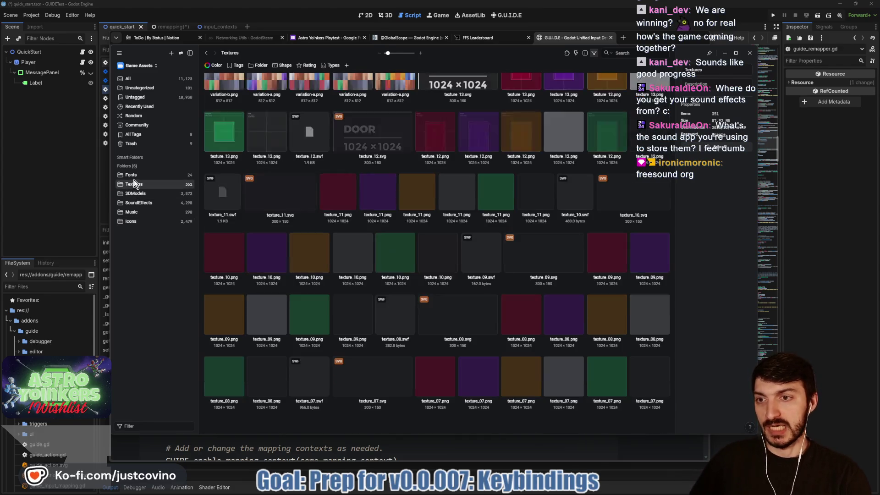
click(133, 177)
Step: Browse SoundEffects, Music, 3DModels and Fonts, ending on the Icons folder, then switch to the docs
click(144, 203)
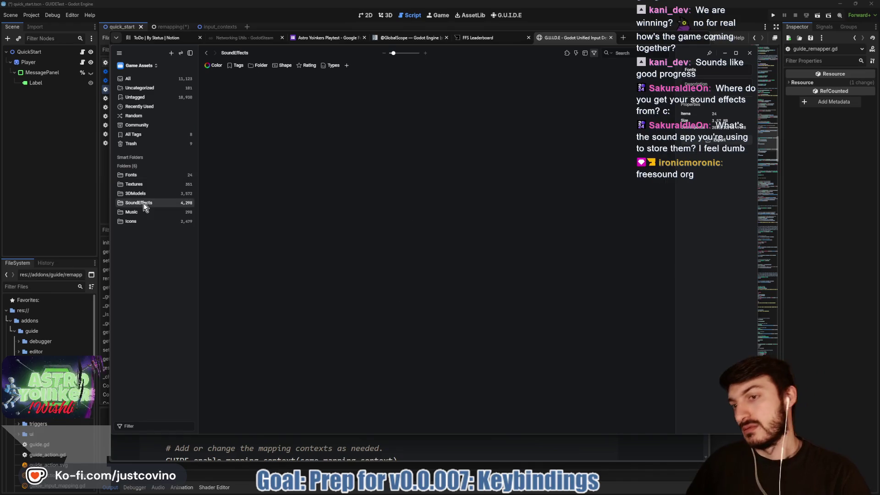
click(145, 213)
click(136, 194)
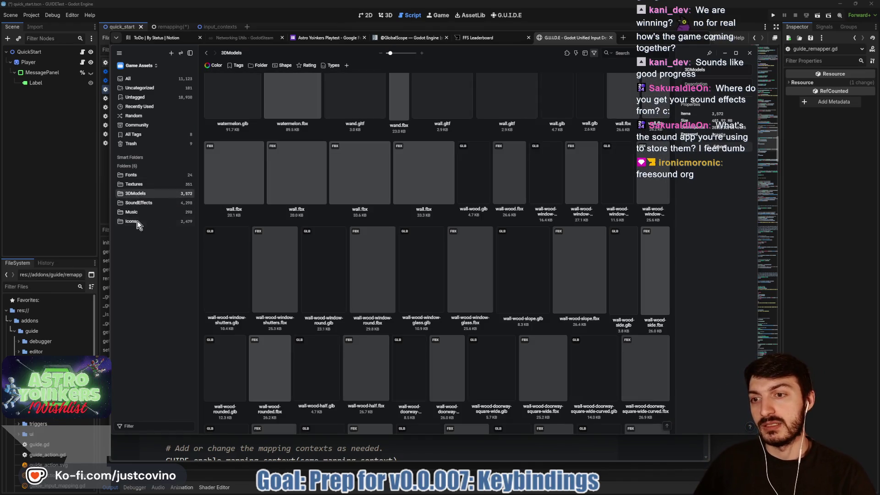
click(136, 222)
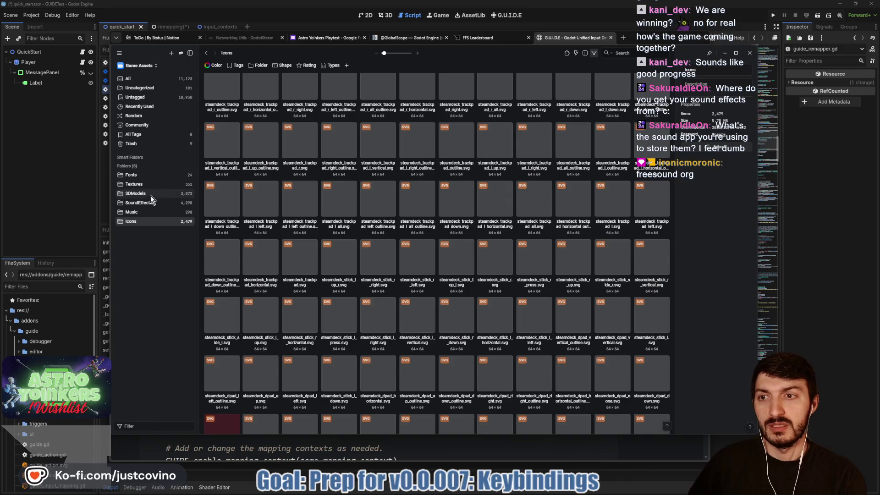
click(132, 176)
click(133, 222)
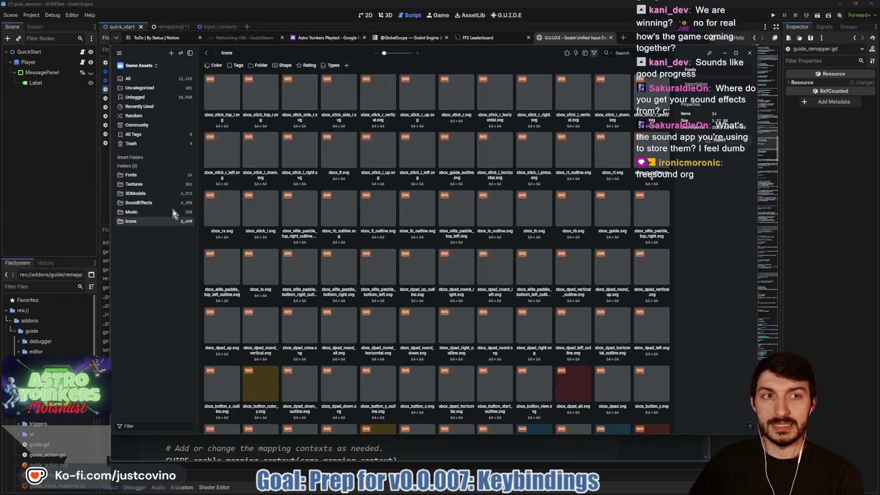
key(alt+Tab)
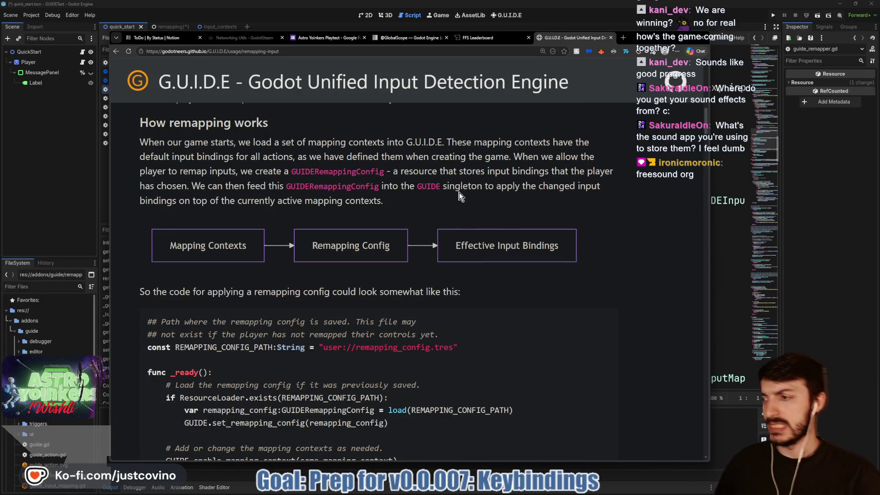
Step: Read the docs down to 'Actions with multiple inputs', then switch back to guide_remapper.gd
scroll(426, 192, down, 2)
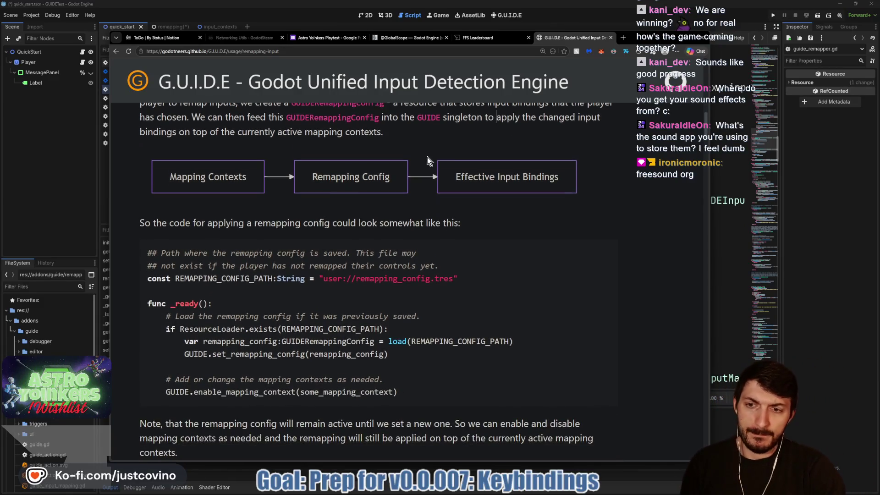
scroll(428, 152, down, 2)
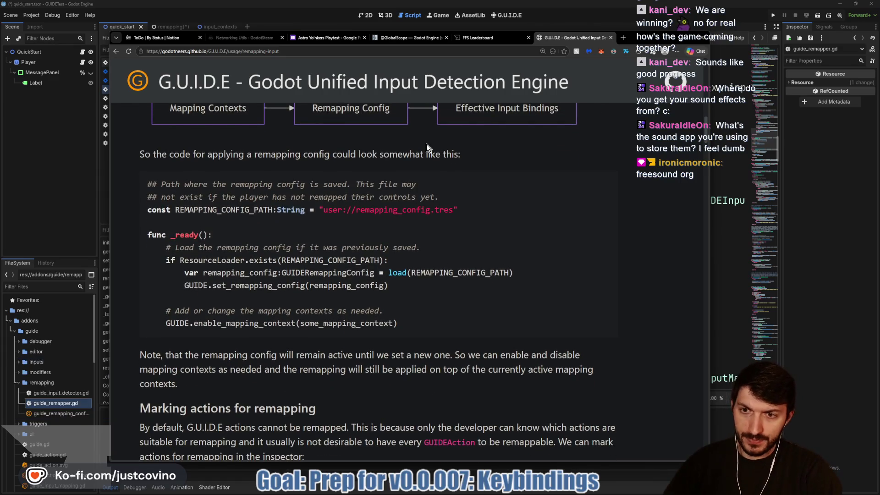
scroll(426, 144, down, 1)
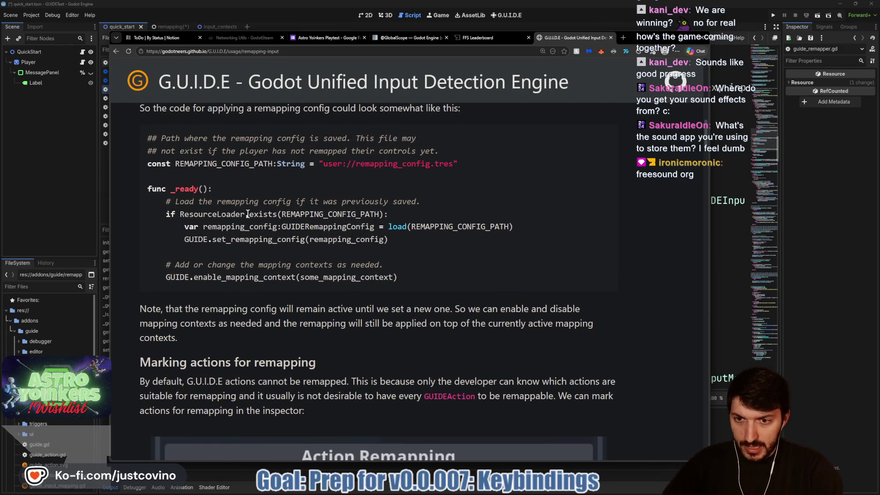
scroll(312, 220, down, 5)
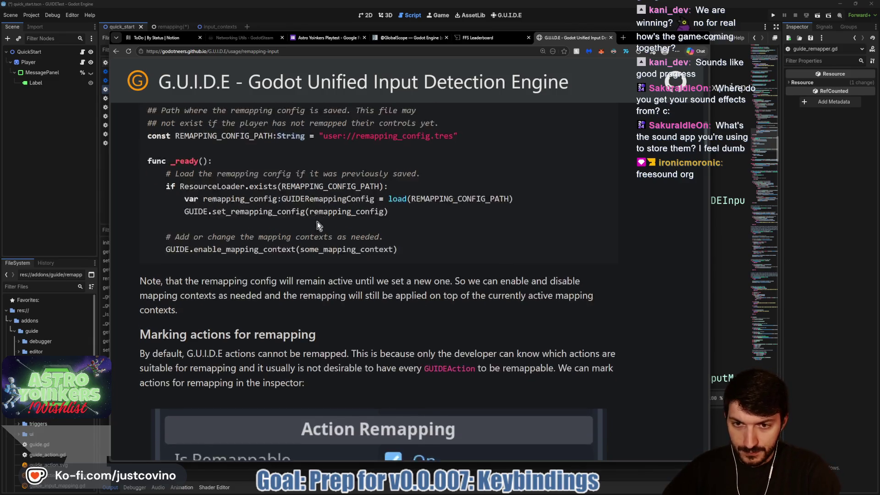
scroll(289, 215, down, 3)
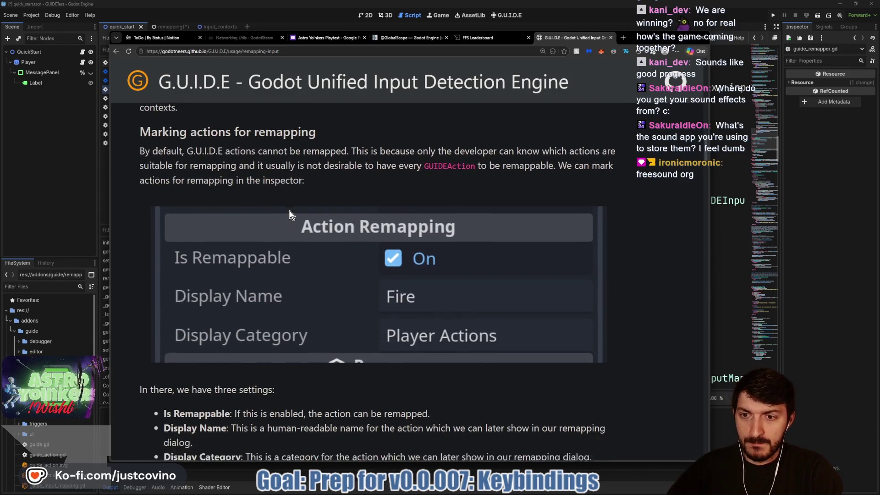
scroll(290, 204, down, 2)
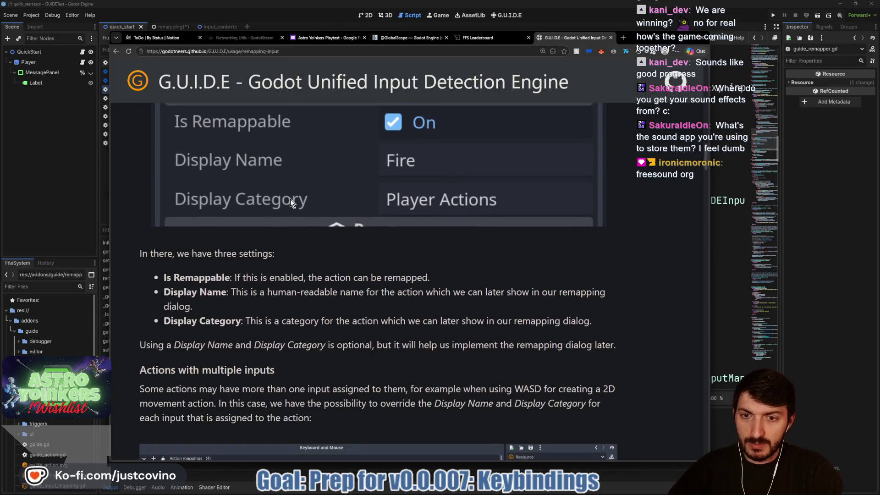
scroll(290, 200, down, 2)
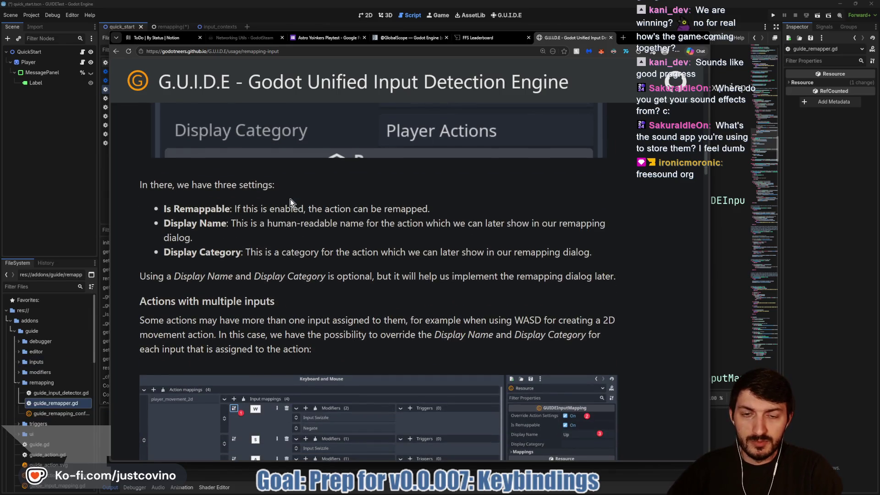
scroll(290, 198, down, 2)
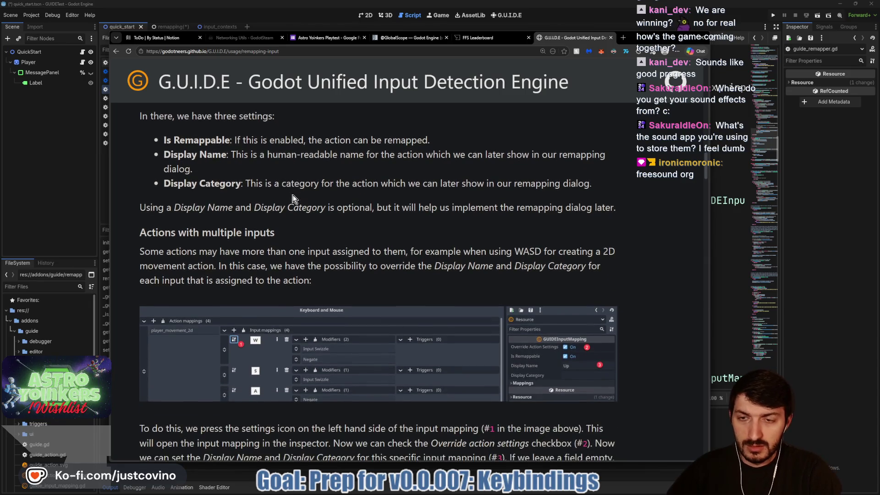
scroll(292, 198, down, 2)
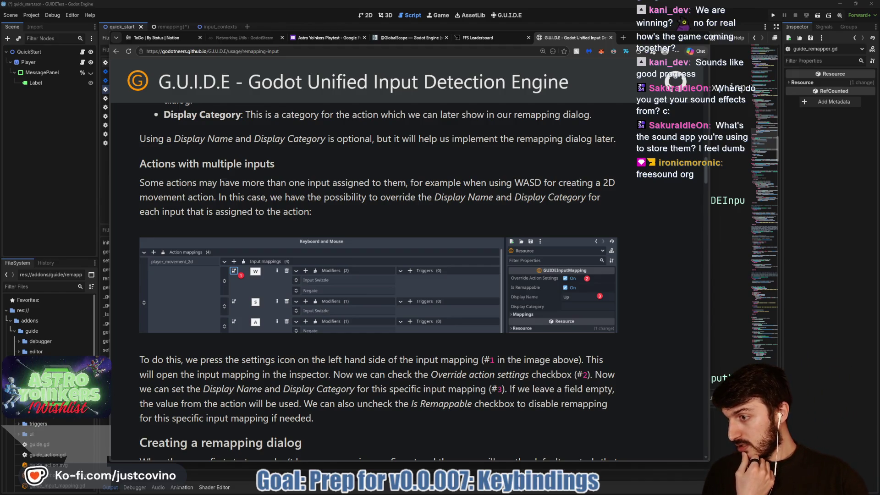
click(549, 130)
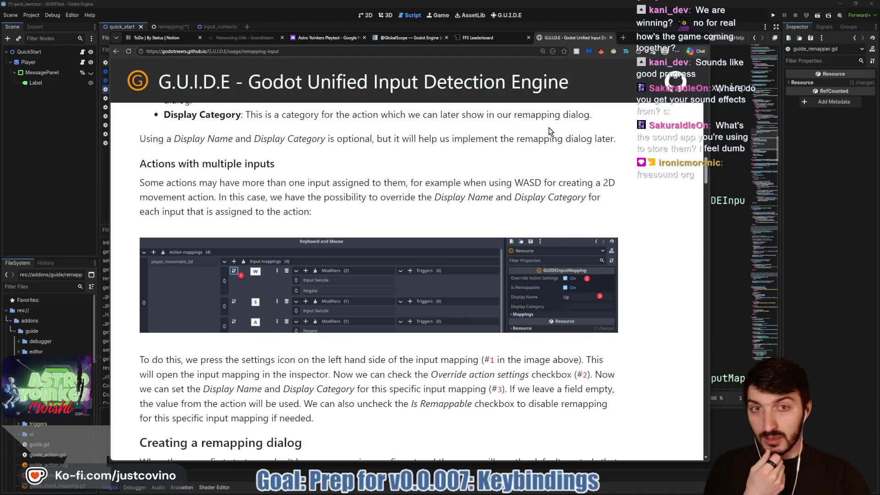
key(alt+Tab)
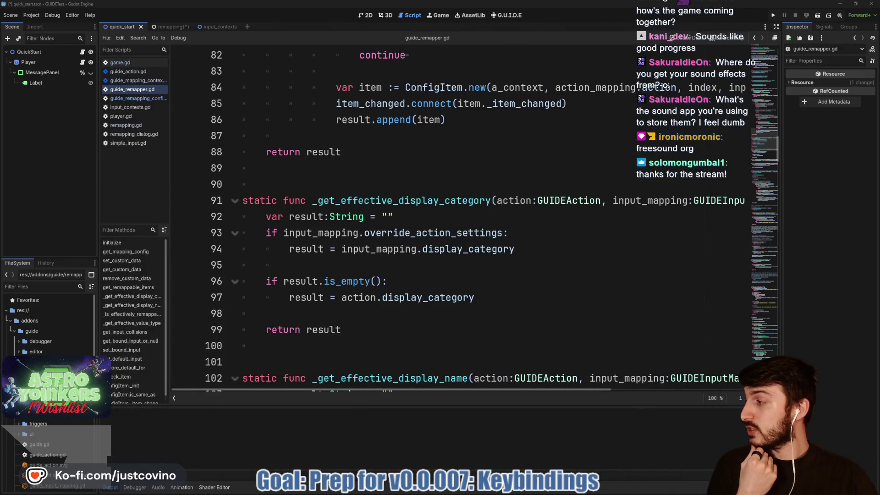